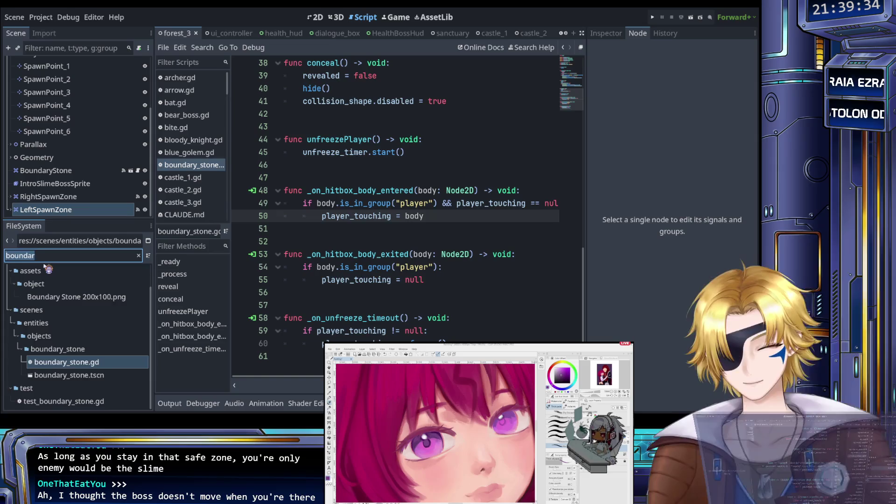
- Filter the FileSystem for 'forest' and open the forest_3 scene and script
text(sl)
key(BackSpace)
key(BackSpace)
text(for)
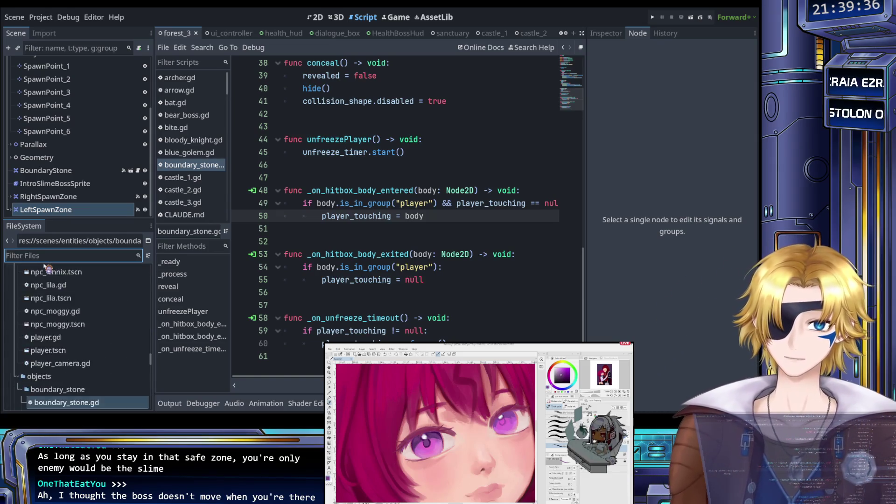
text(est)
double_click(56, 349)
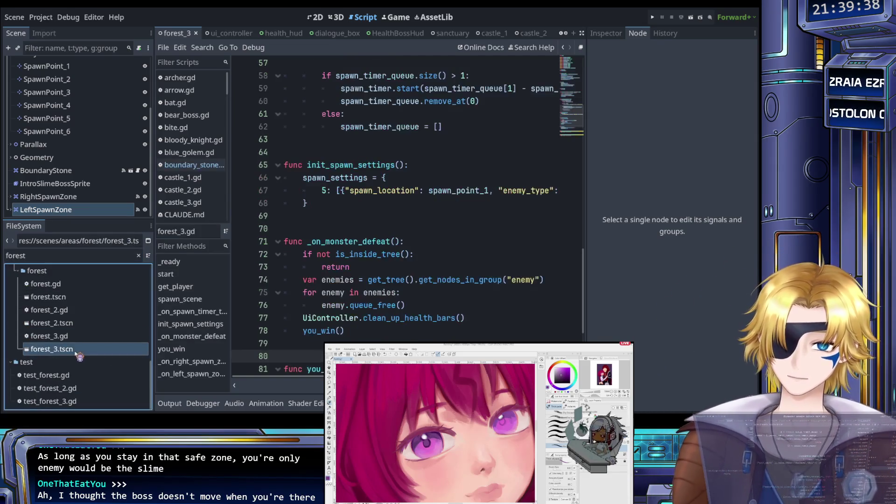
key(ctrl+s)
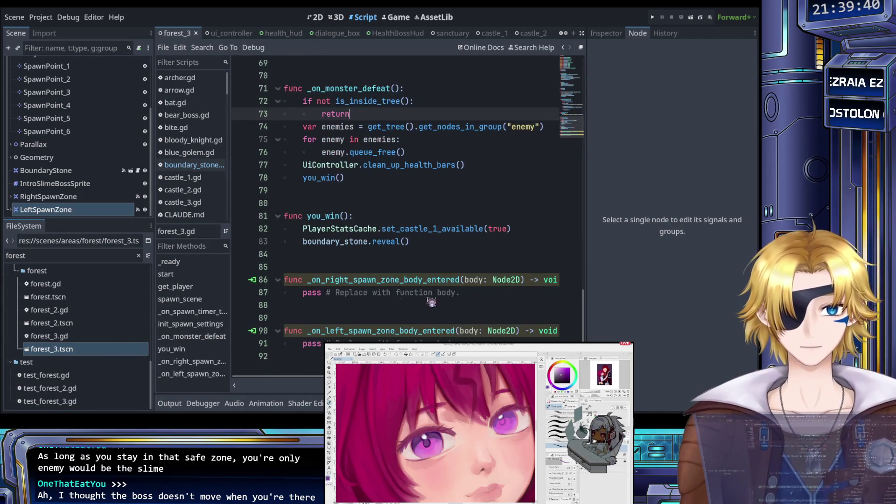
- Replace pass in the right spawn handler with if body.is_in_group("player"): cheese_spawn_timer.start()
triple_click(387, 294)
text(if body.is_in_group("player"))
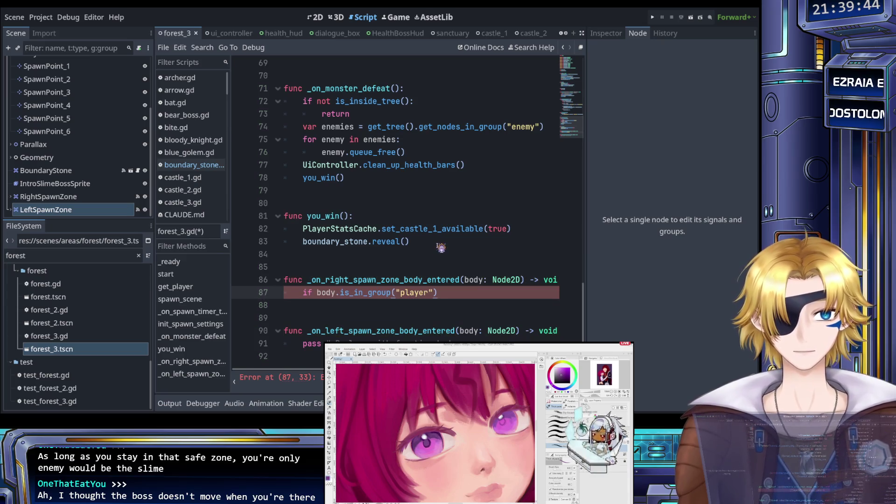
text(:)
key(Return)
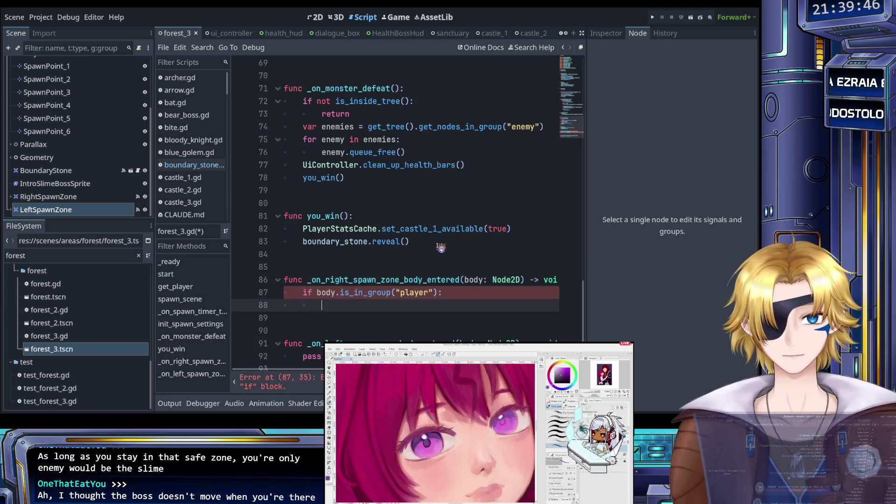
text(chee)
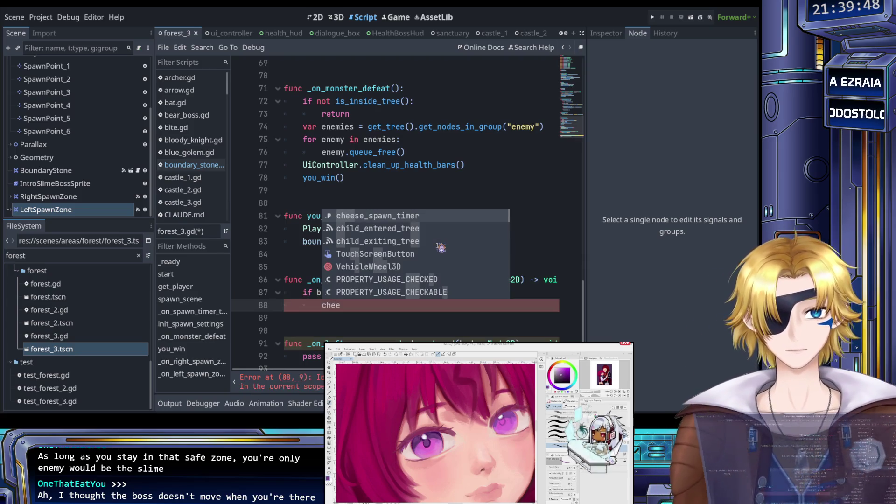
key(Return)
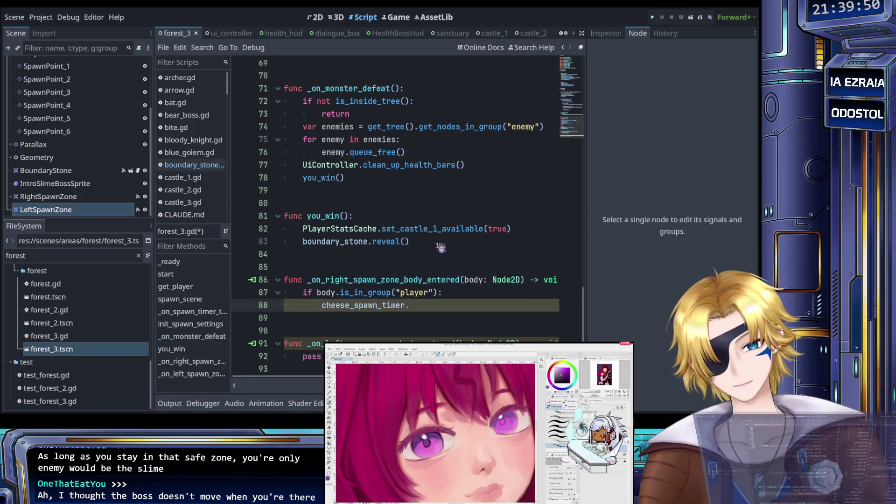
text(.)
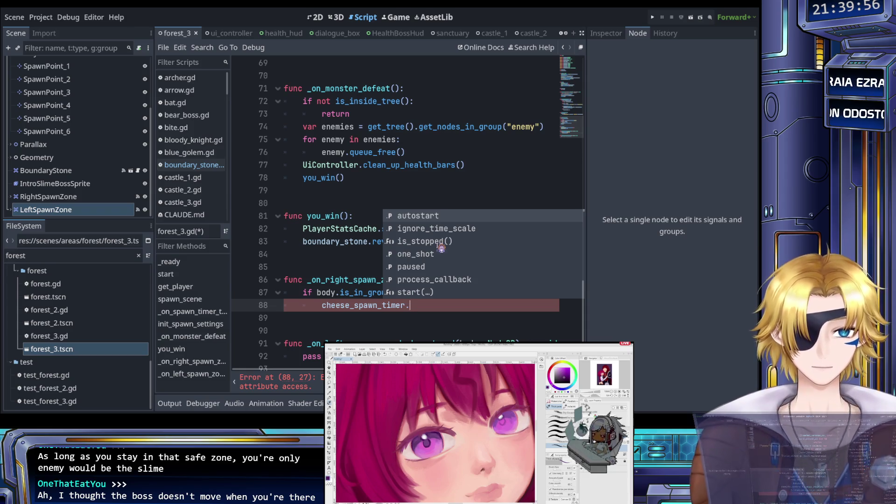
text(st)
key(Return)
key(ctrl+s)
- Paste the same player check and timer start into the left spawn handler and save
drag(454, 304, 301, 296)
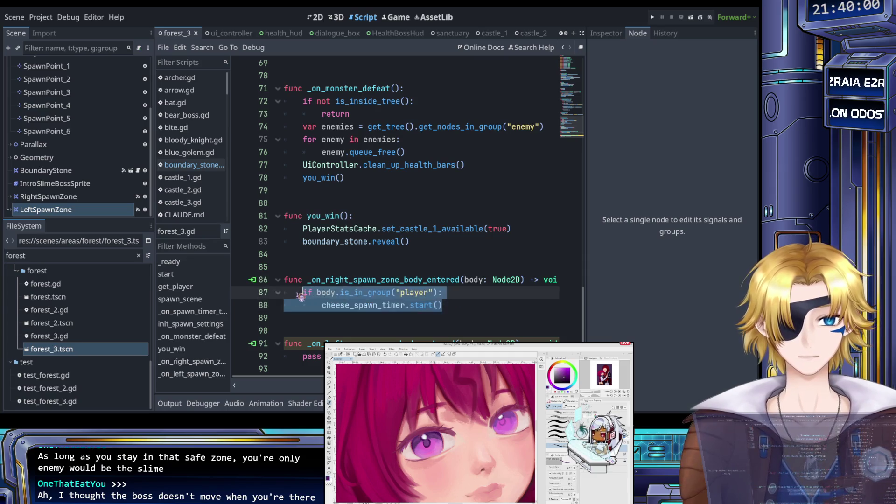
drag(322, 356, 303, 356)
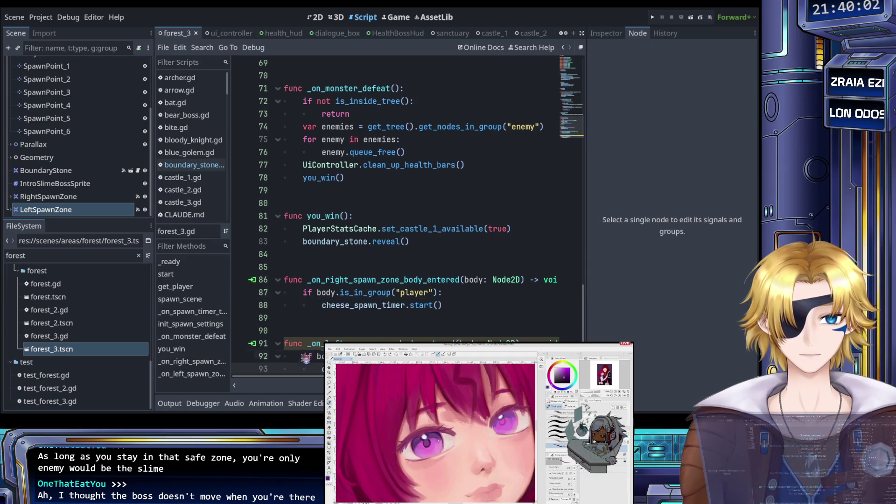
key(ctrl+v)
click(450, 332)
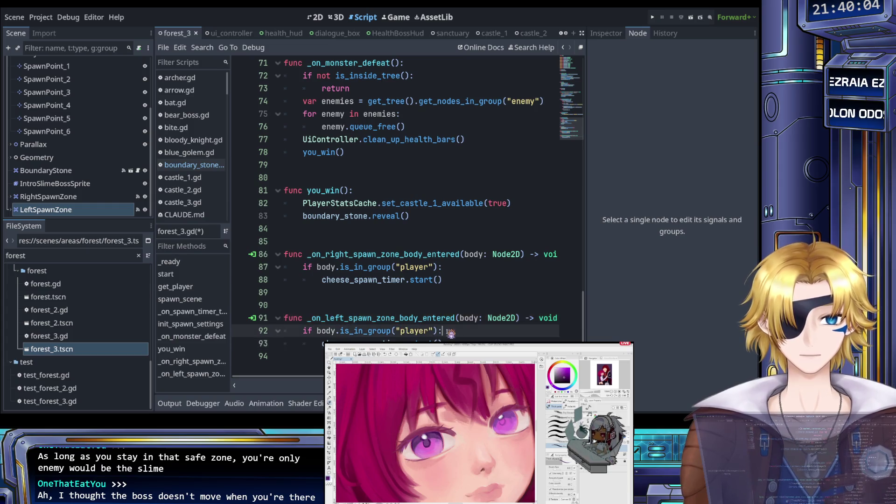
key(ctrl+s)
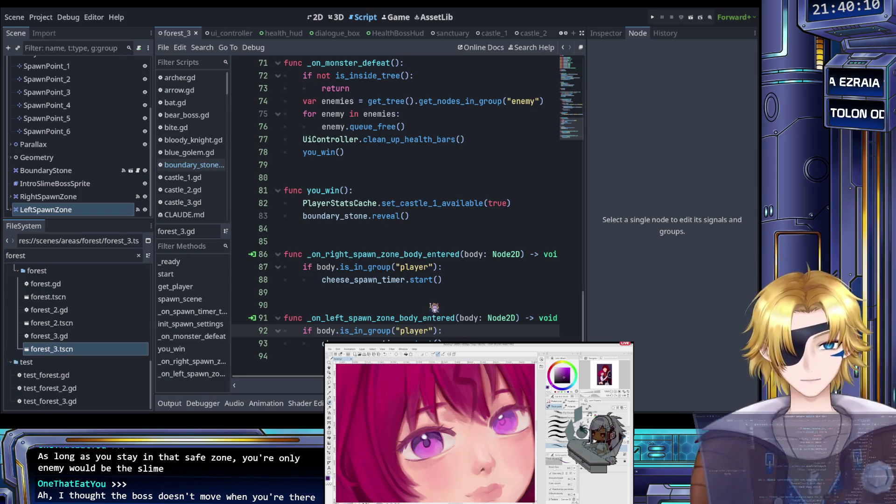
- Add a trailing blank line at the end of forest_3.gd and save
scroll(427, 307, up, 8)
scroll(423, 298, up, 2)
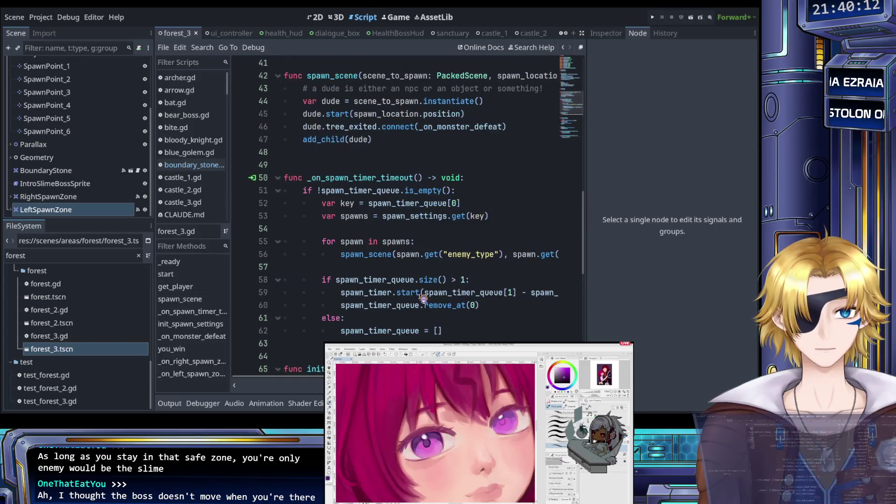
scroll(423, 299, up, 3)
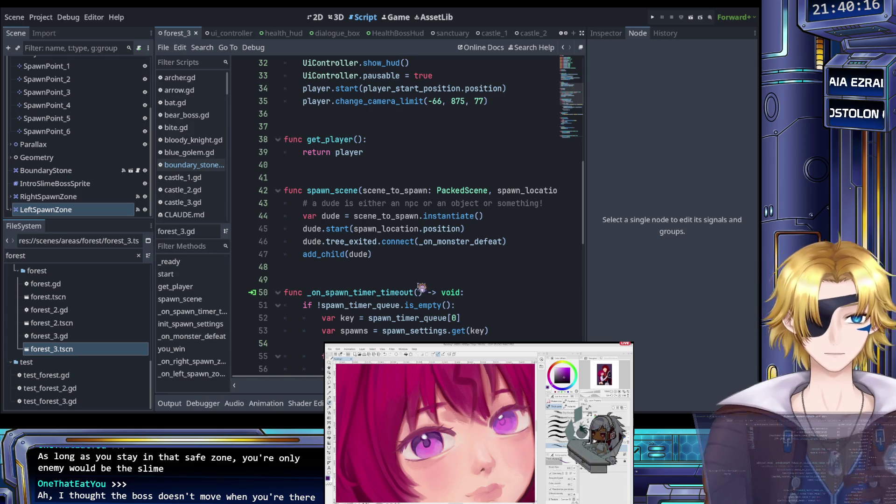
scroll(408, 271, right, 3)
scroll(405, 266, left, 3)
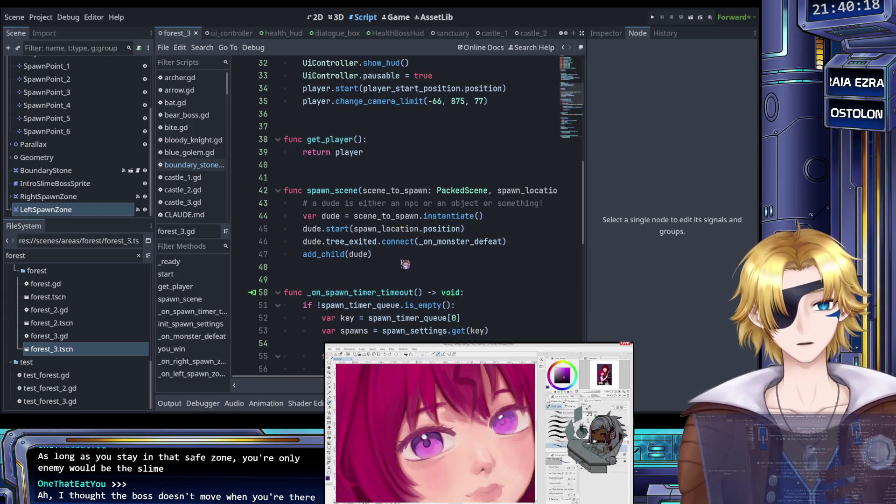
scroll(405, 264, down, 13)
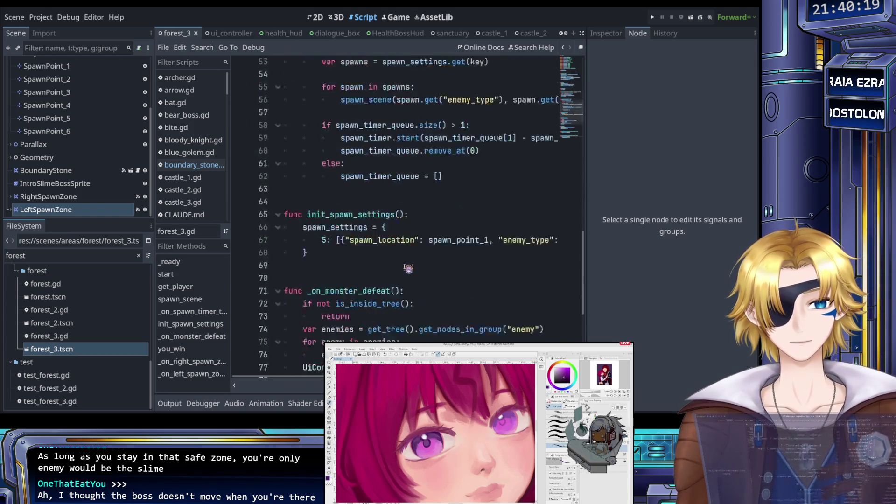
click(461, 342)
key(Return)
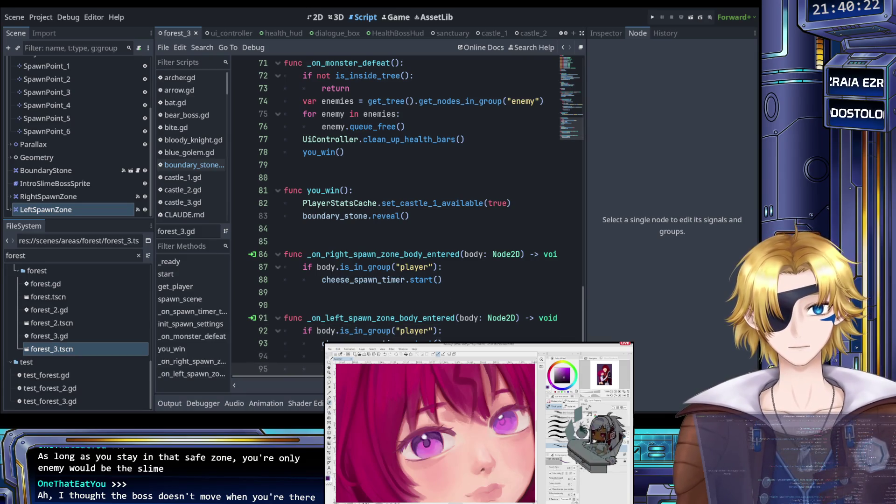
key(ctrl+s)
scroll(70, 140, up, 4)
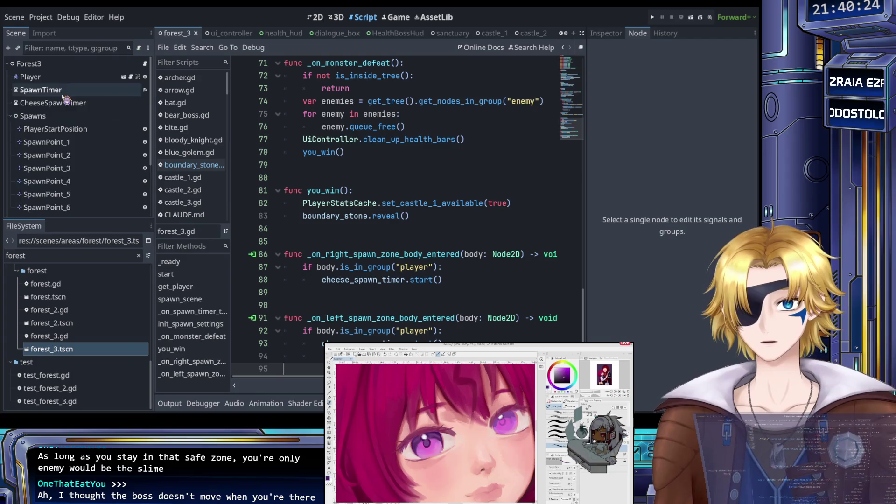
- Connect CheeseSpawnTimer's timeout signal to a new _on_cheese_spawn_timer_timeout handler in forest_3.gd
click(70, 108)
click(637, 92)
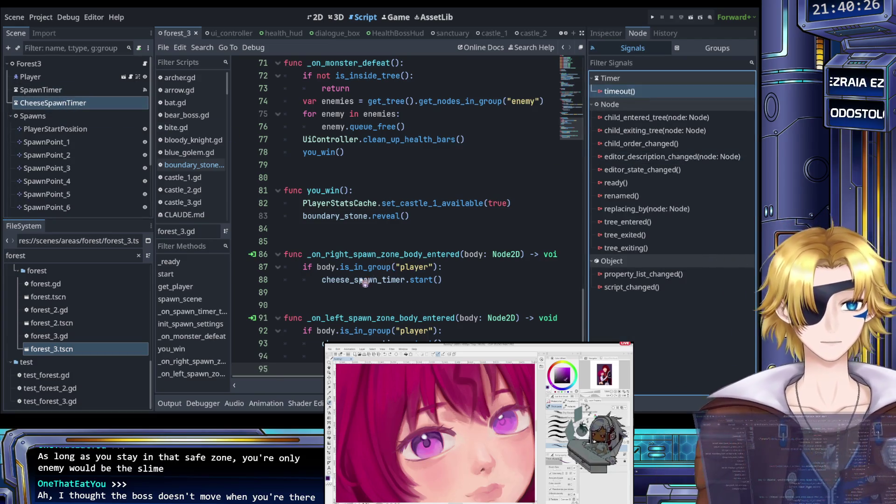
key(Return)
key(Up)
key(Up)
key(Up)
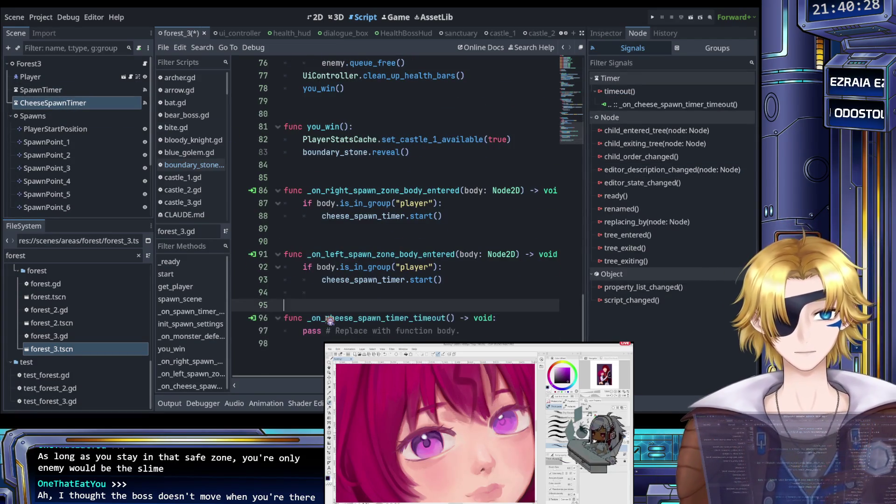
key(ctrl+s)
- Leave the new handler's body as pass and save the script
drag(472, 332, 304, 333)
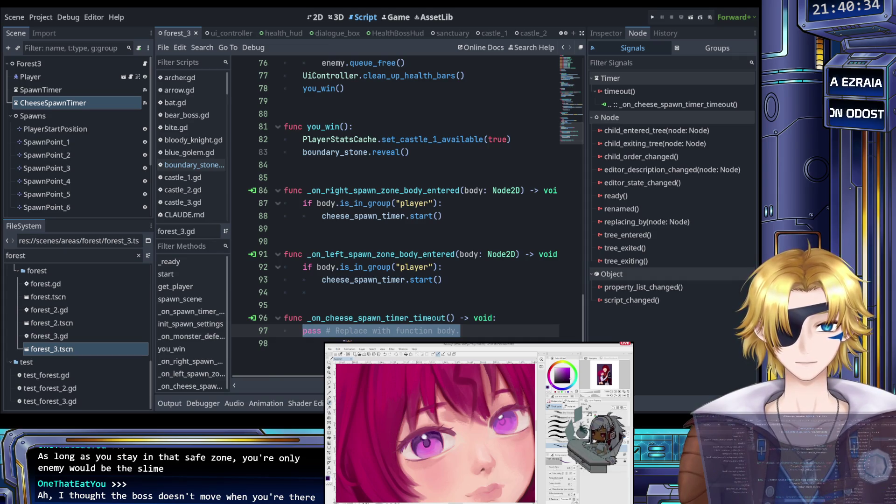
text(if)
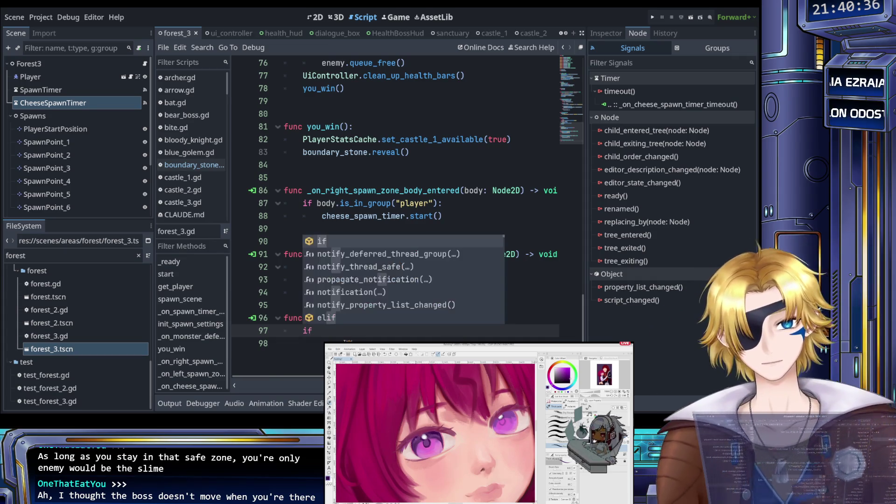
key(Escape)
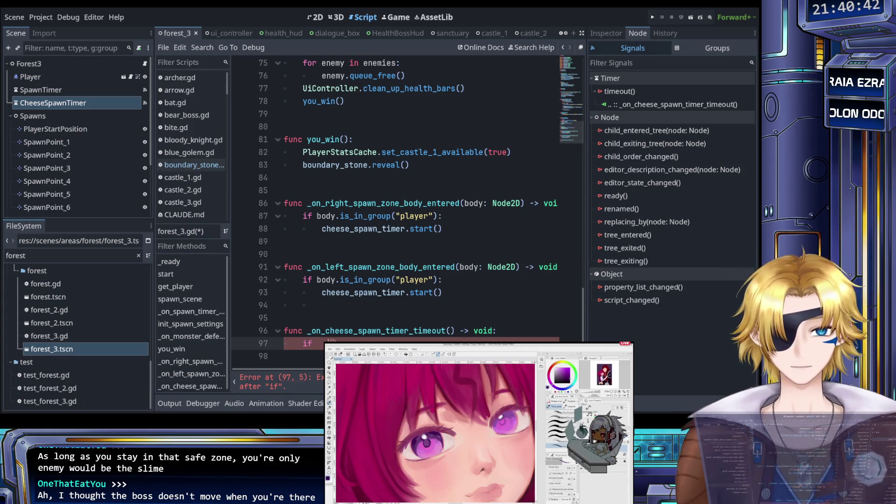
text(pass)
key(ctrl+s)
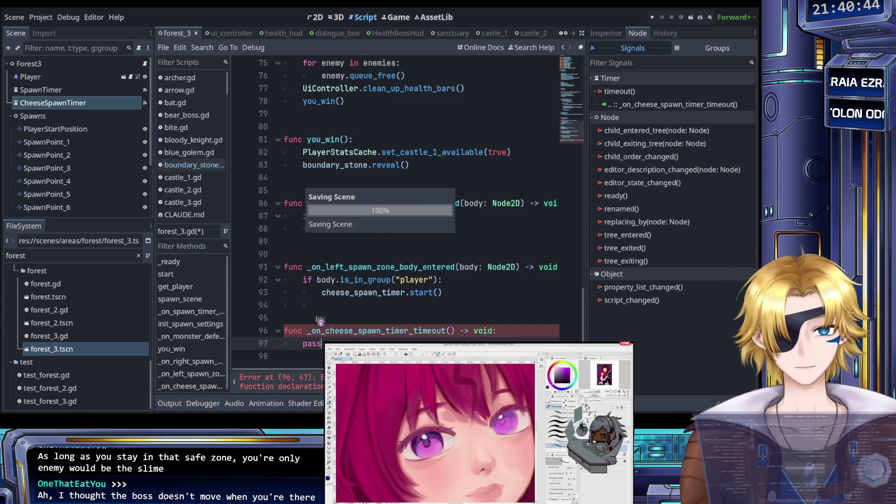
scroll(357, 235, up, 15)
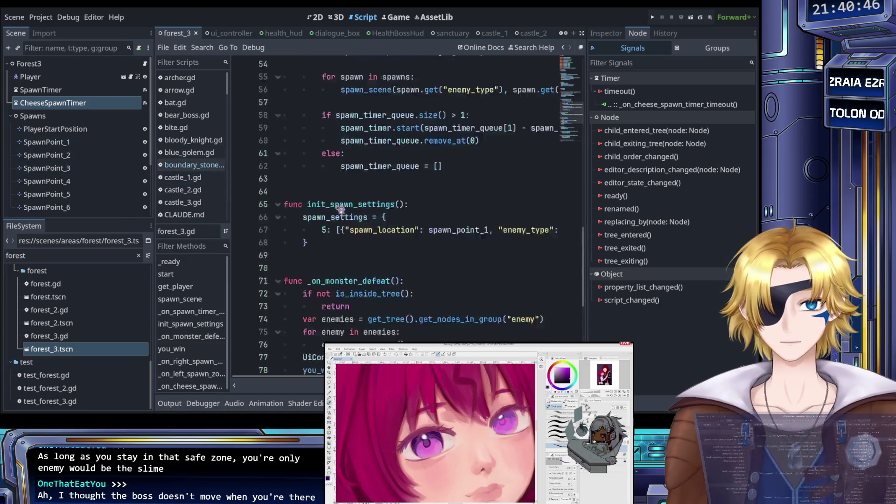
scroll(357, 236, up, 5)
click(541, 249)
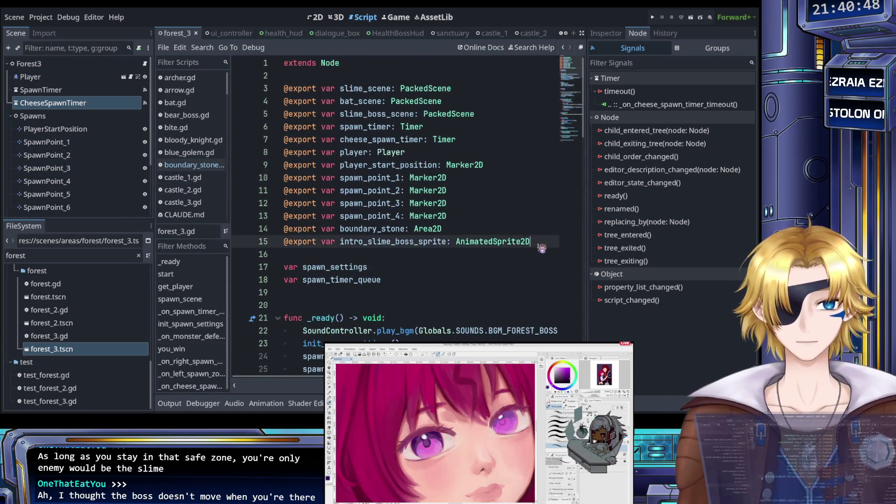
- Declare an exported left_spawn_zone variable of type Area2D
key(Return)
text(xport vca)
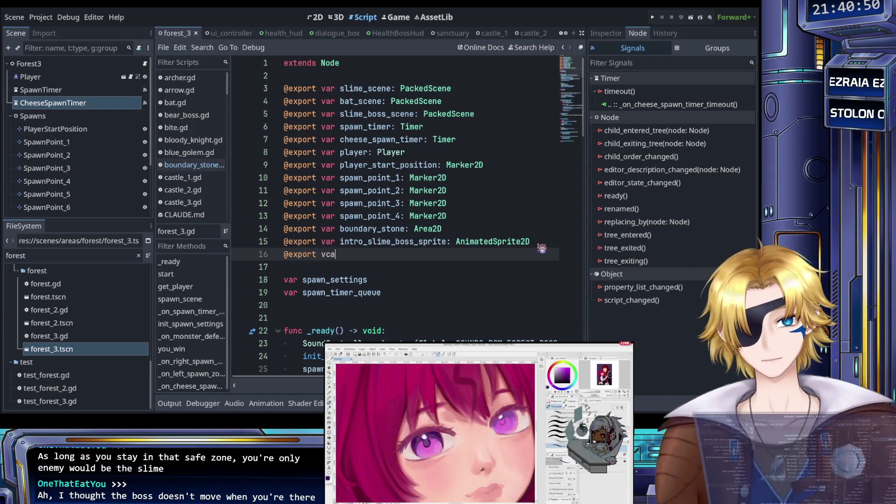
key(BackSpace)
key(BackSpace)
text(ar le)
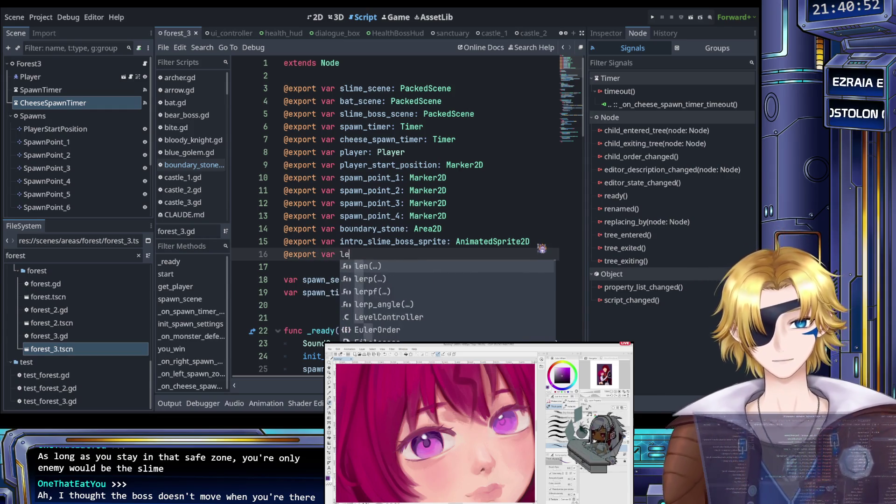
text(ft_spawn_z)
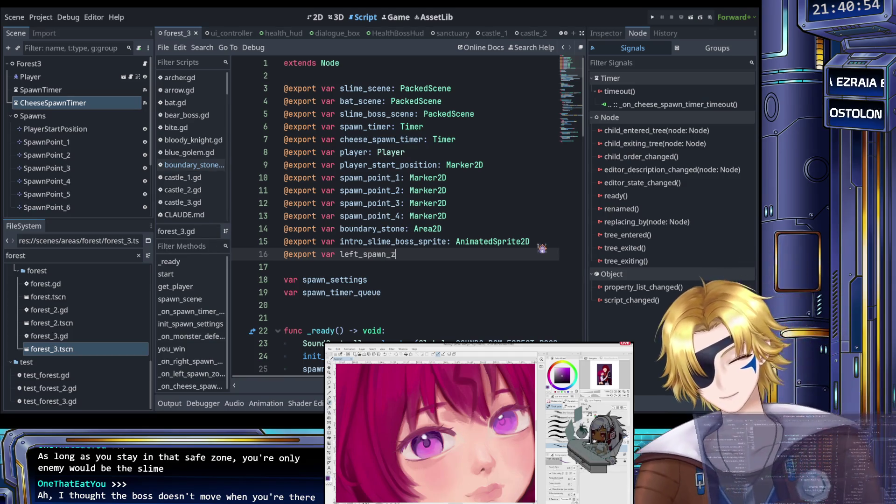
text(one)
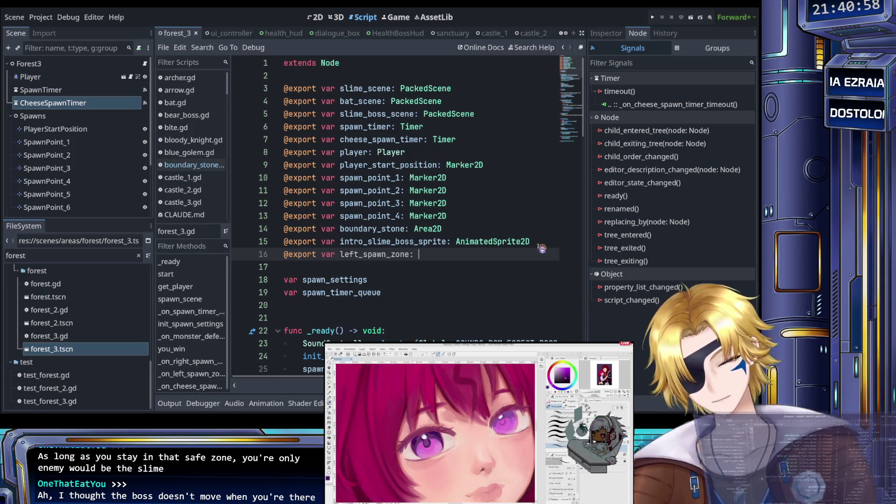
text(: Area)
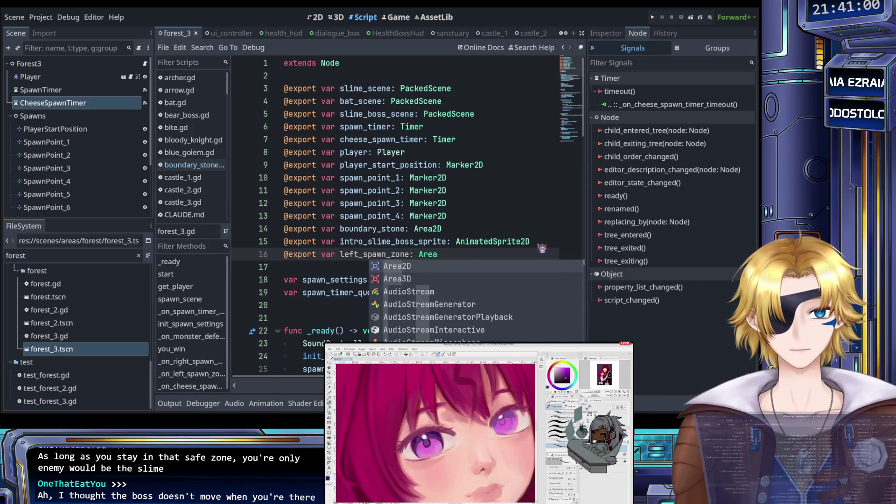
key(Return)
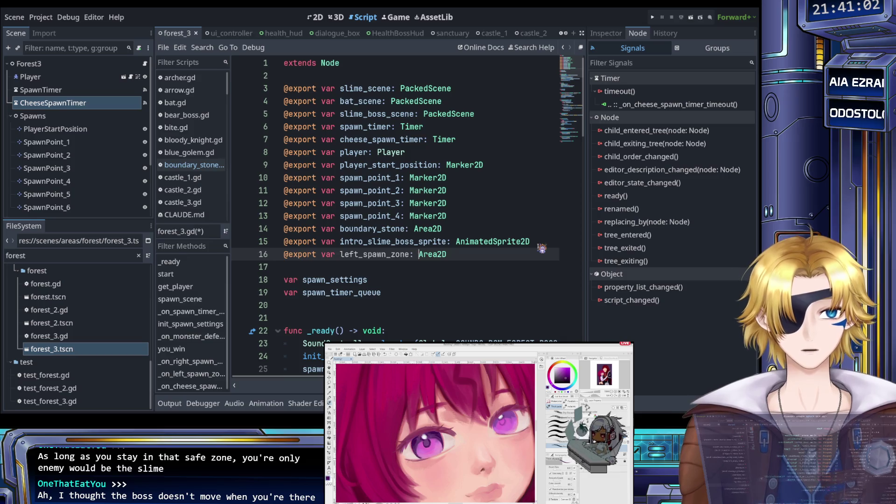
- Duplicate that line as an exported right_spawn_zone Area2D variable and save
key(shift+Home)
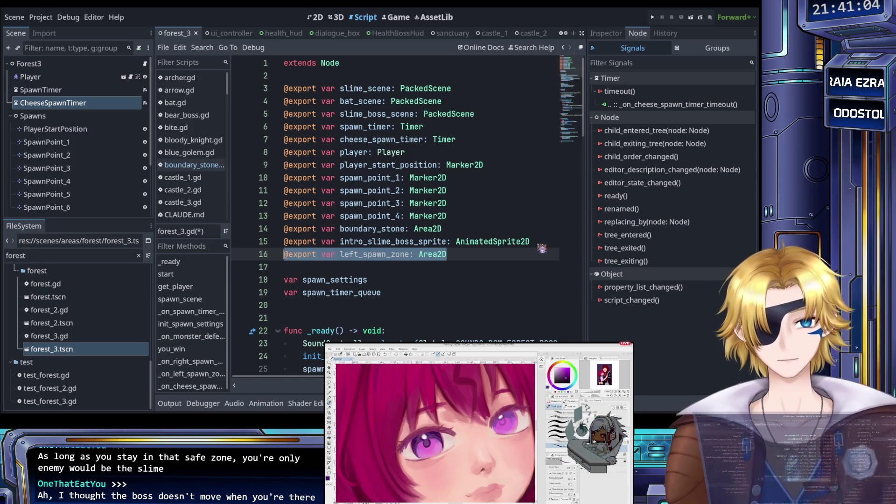
key(ctrl+alt+Down)
key(Left)
key(BackSpace)
key(BackSpace)
key(BackSpace)
text(right)
key(ctrl+s)
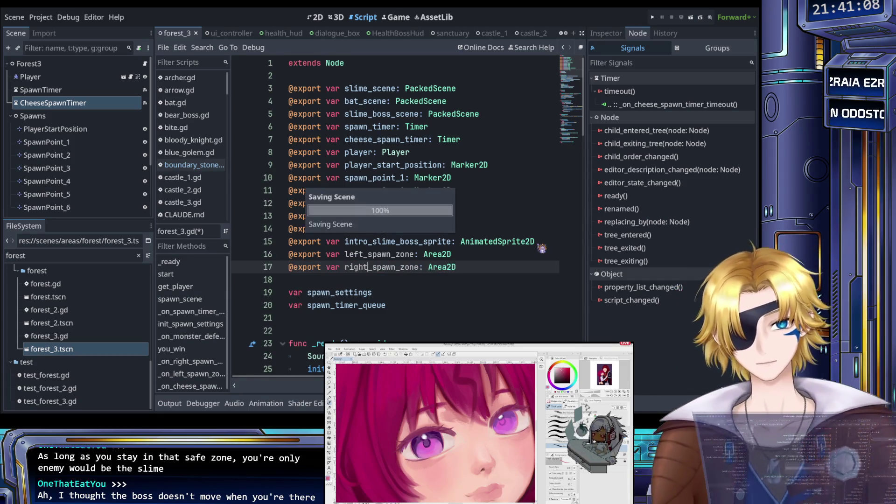
click(94, 64)
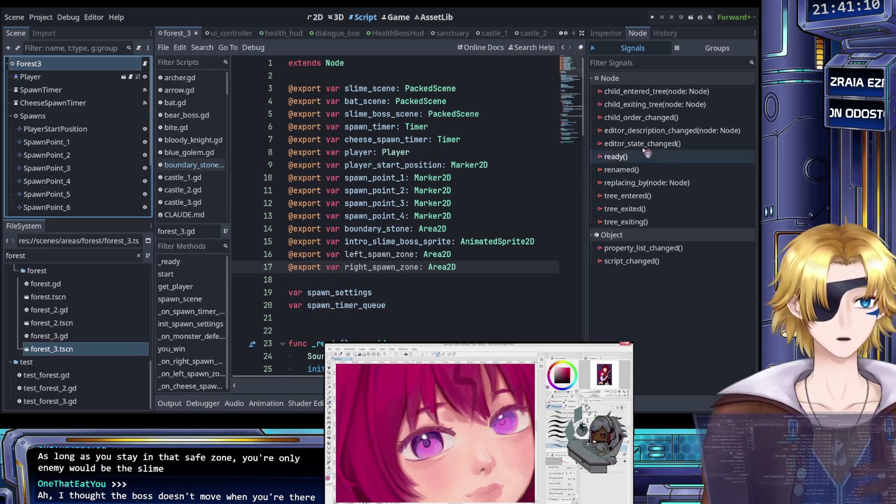
- Assign LeftSpawnZone and RightSpawnZone to Forest3's Left and Right Spawn Zone properties and save
click(606, 33)
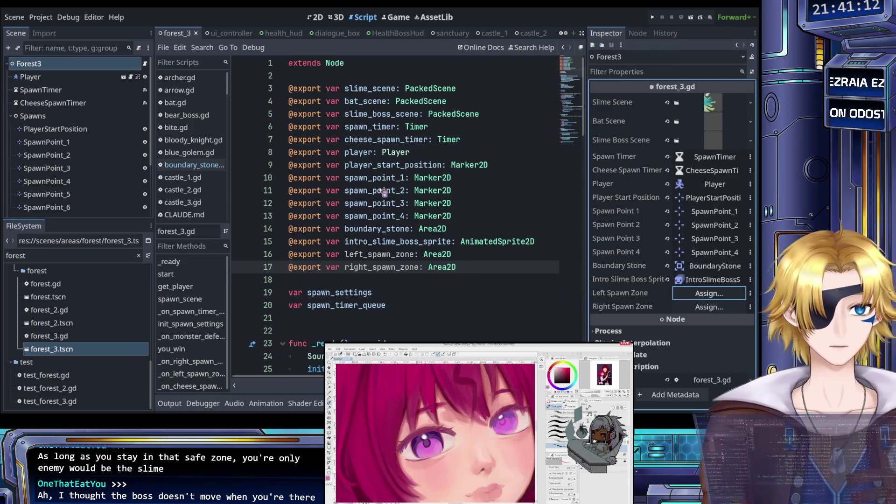
click(366, 306)
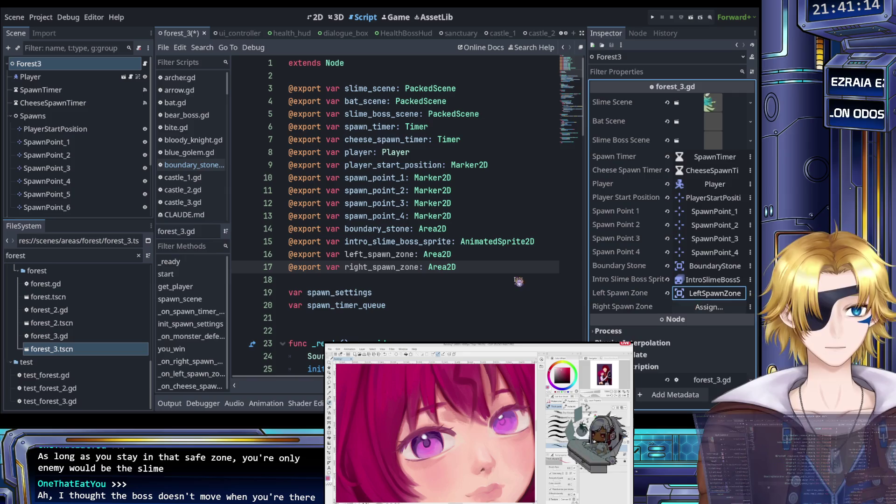
click(689, 307)
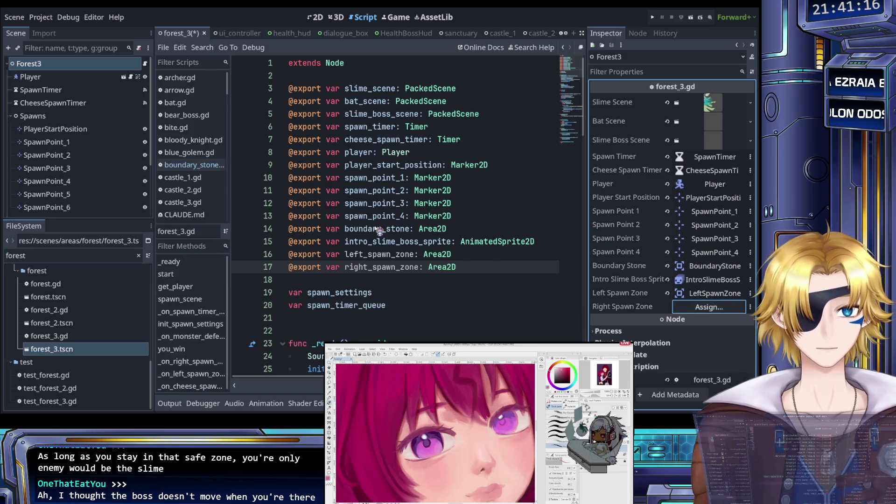
click(363, 308)
key(ctrl+s)
scroll(387, 243, down, 20)
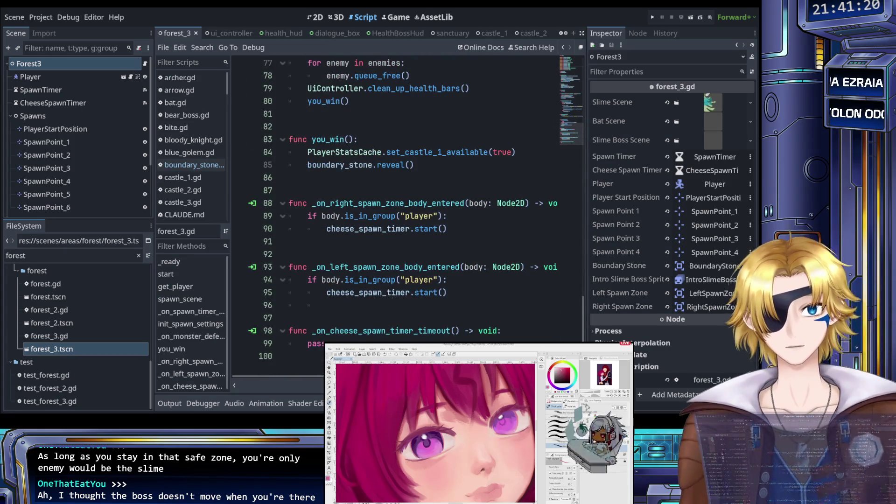
- Replace pass in the cheese timer handler with if left_spawn_zone.overlaps_body(player):
double_click(315, 343)
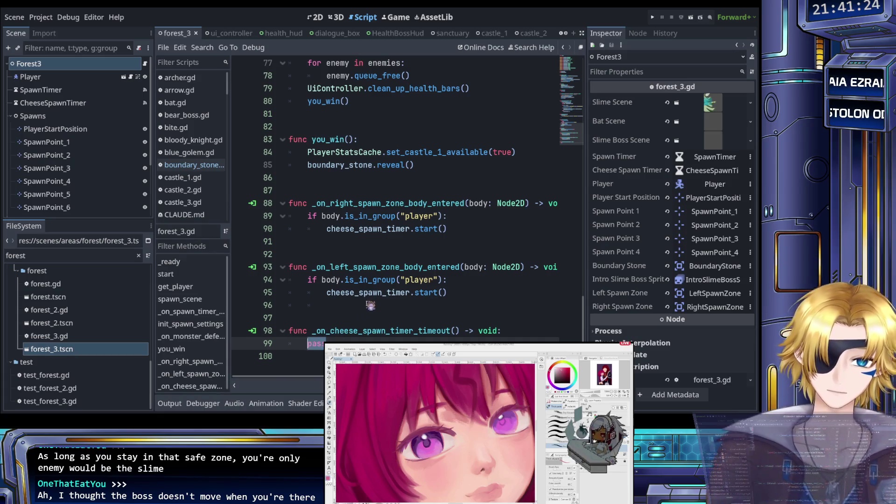
text(if left)
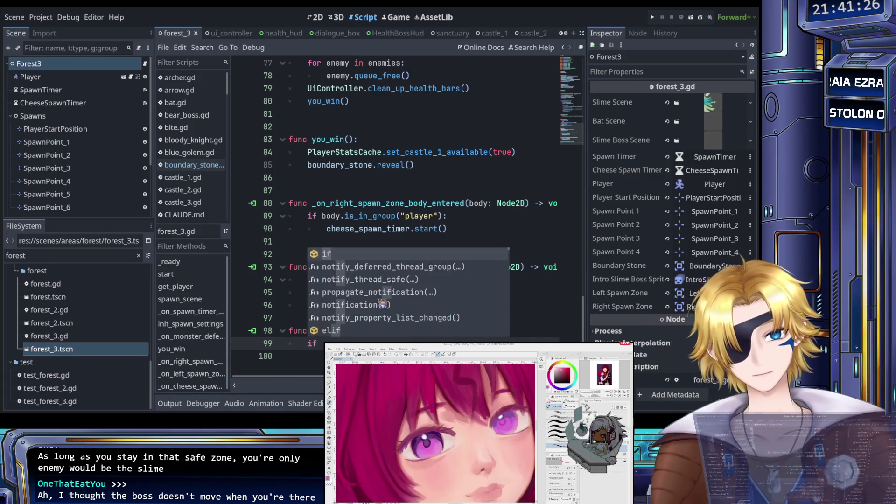
key(Return)
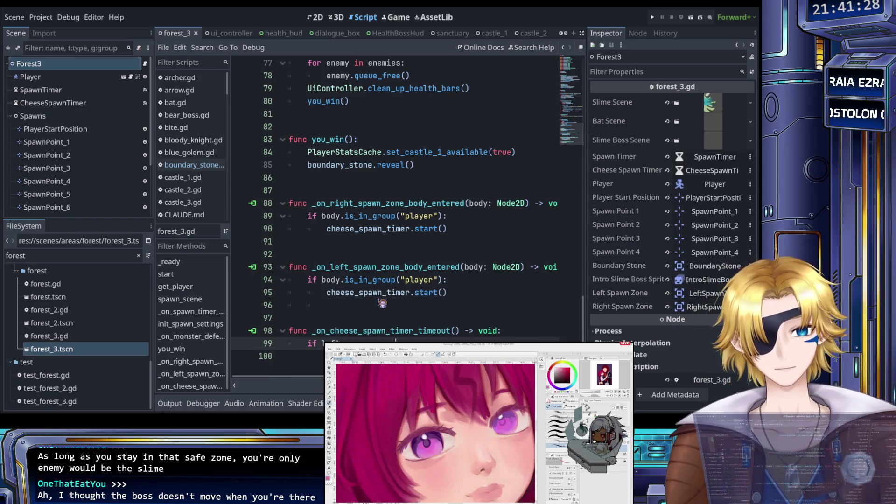
text(.)
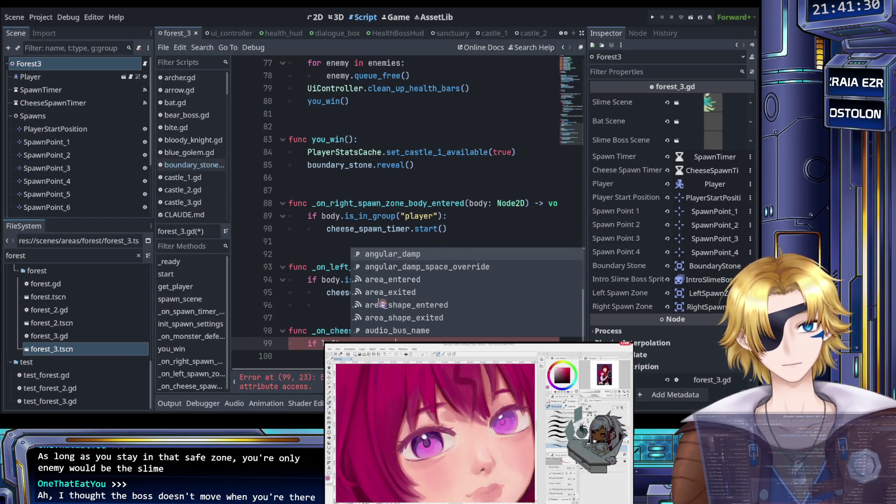
text(bod)
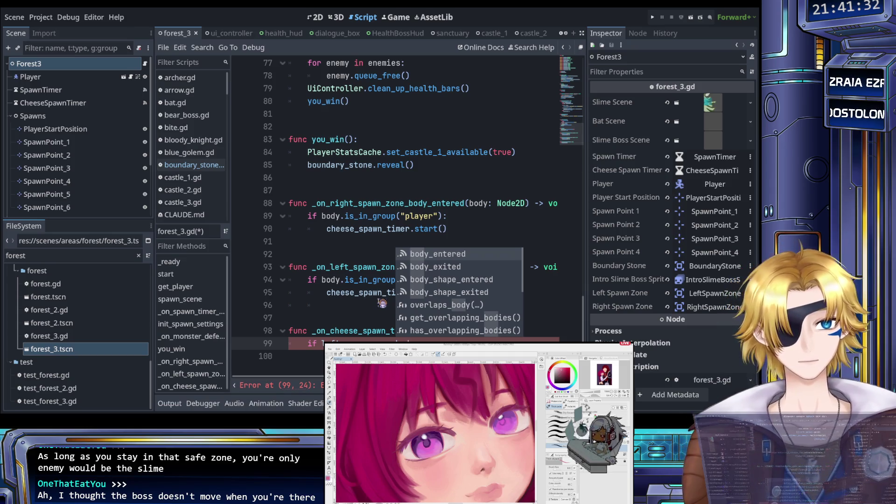
key(Down)
key(Down)
key(Down)
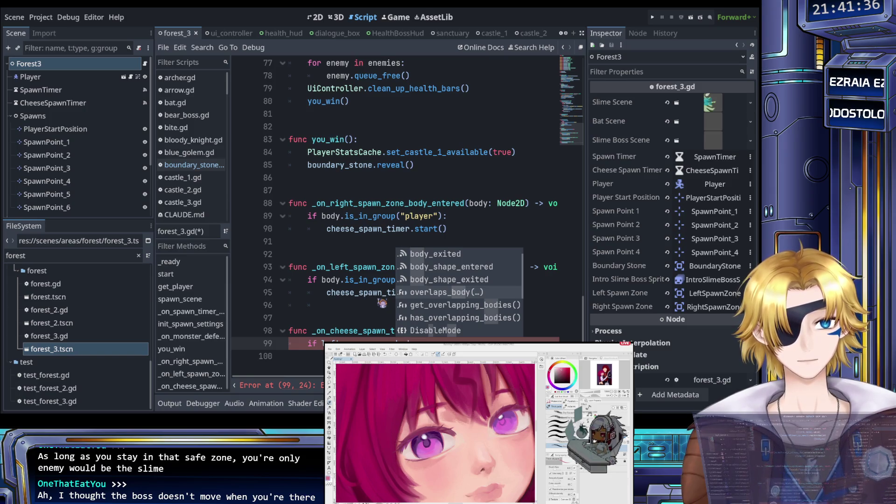
key(Return)
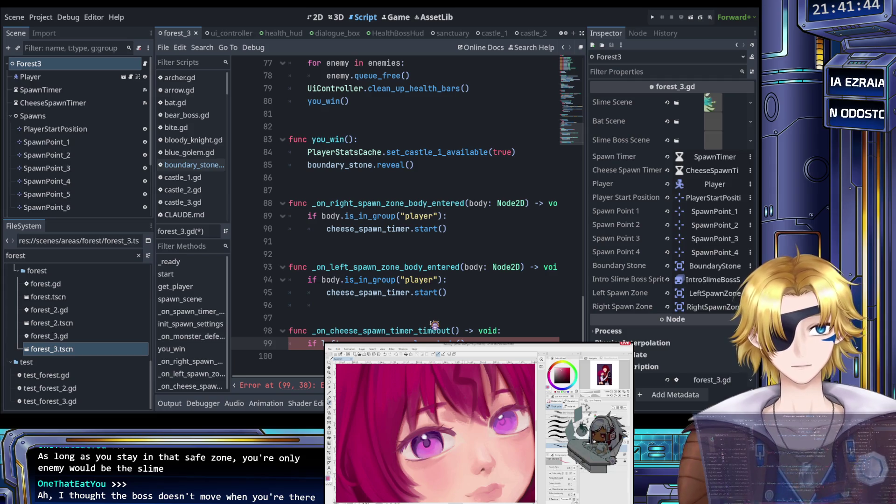
text(pla)
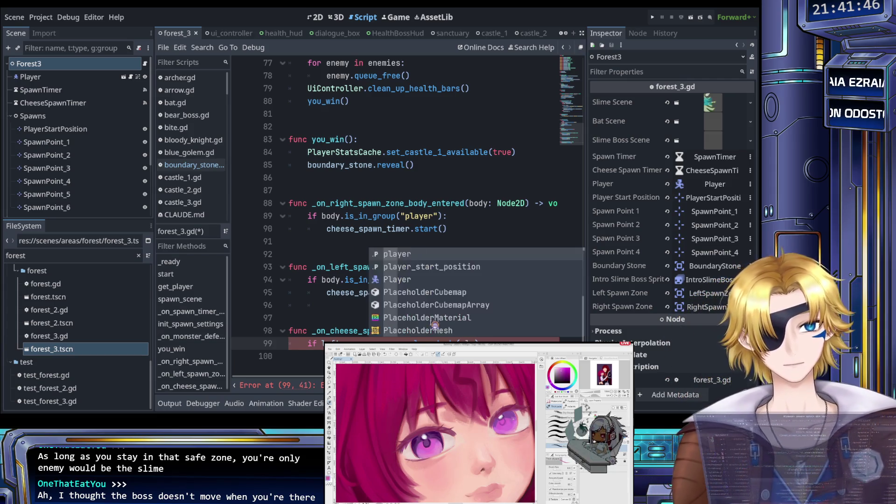
key(Return)
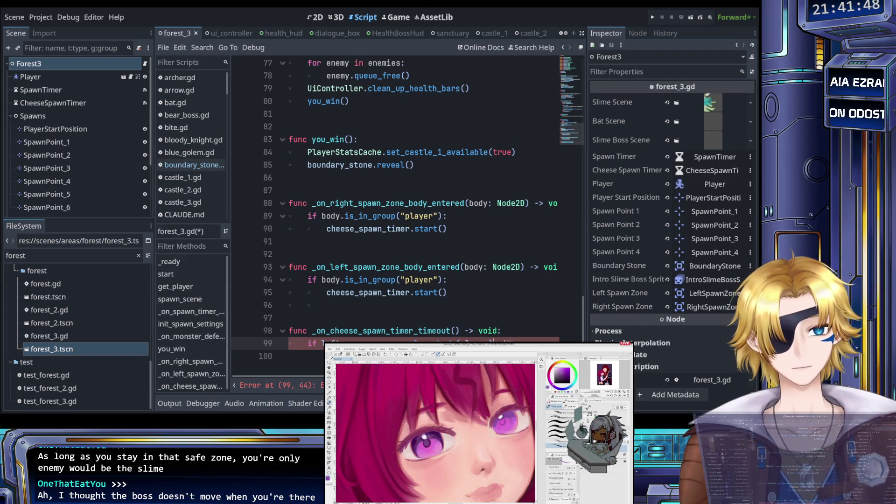
text():)
key(Return)
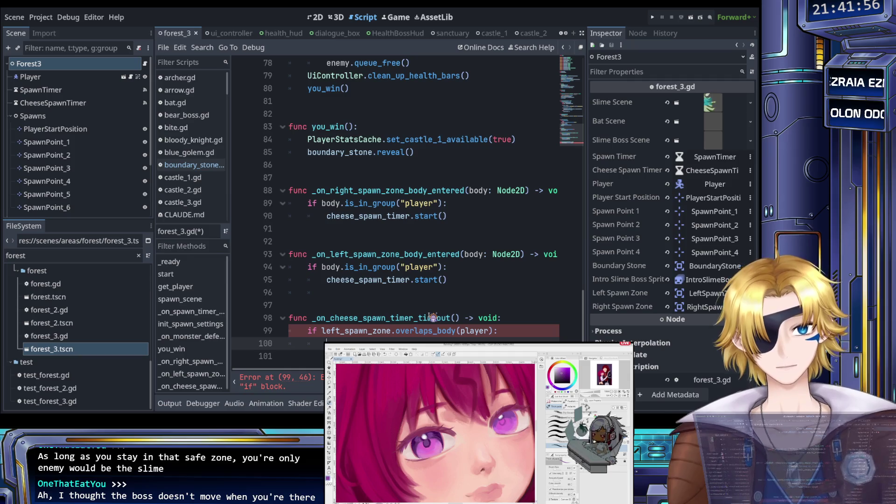
- Browse spawn suggestions for the if block's body, then clear the unfinished text
text(spa)
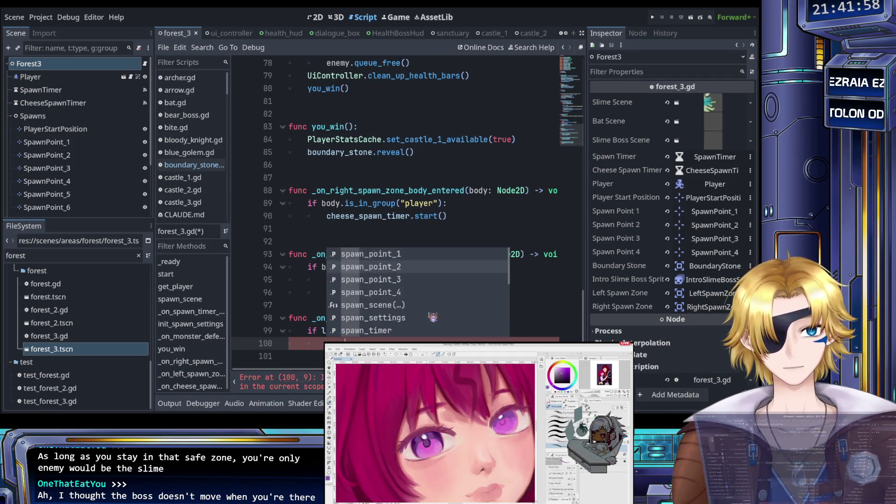
key(Down)
key(Down)
key(Down)
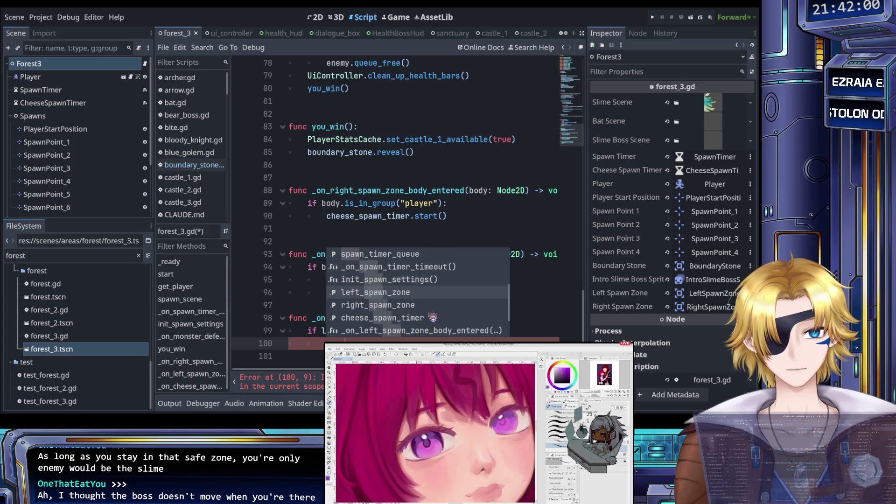
key(Down)
key(Down)
key(Down)
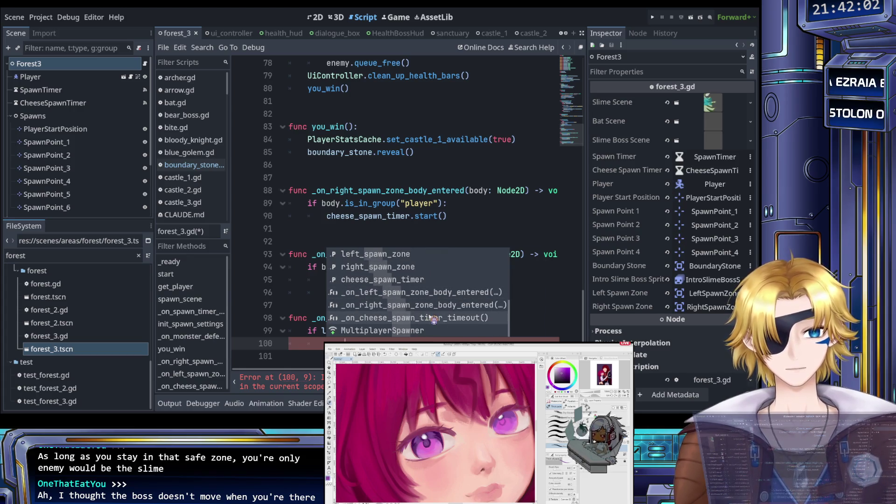
key(BackSpace)
key(BackSpace)
key(BackSpace)
scroll(394, 270, up, 10)
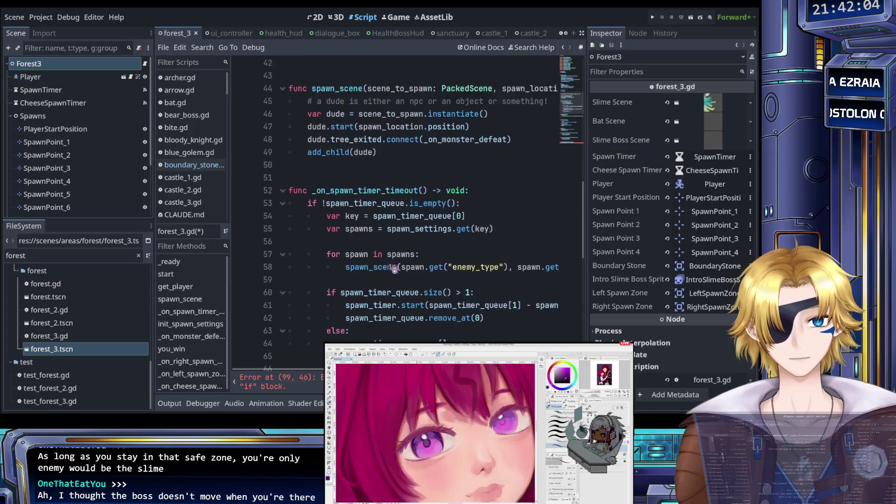
- Check spawn_scene's parameters, then write a spawn_scene call with the slime scene and a spawn point, and save
scroll(389, 248, up, 2)
double_click(349, 165)
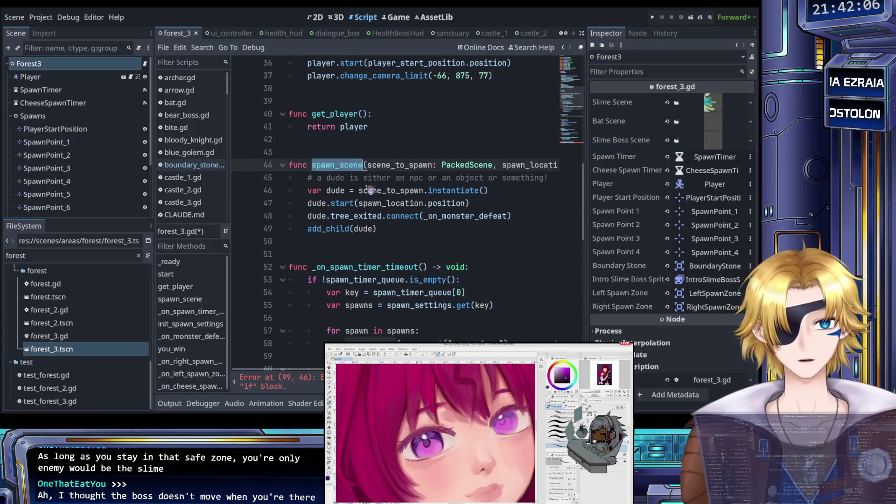
scroll(381, 228, down, 14)
click(388, 341)
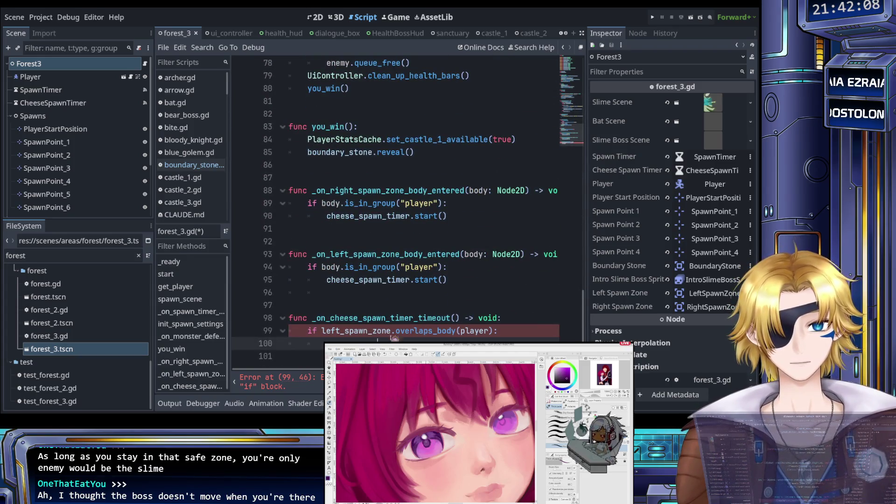
text(v)
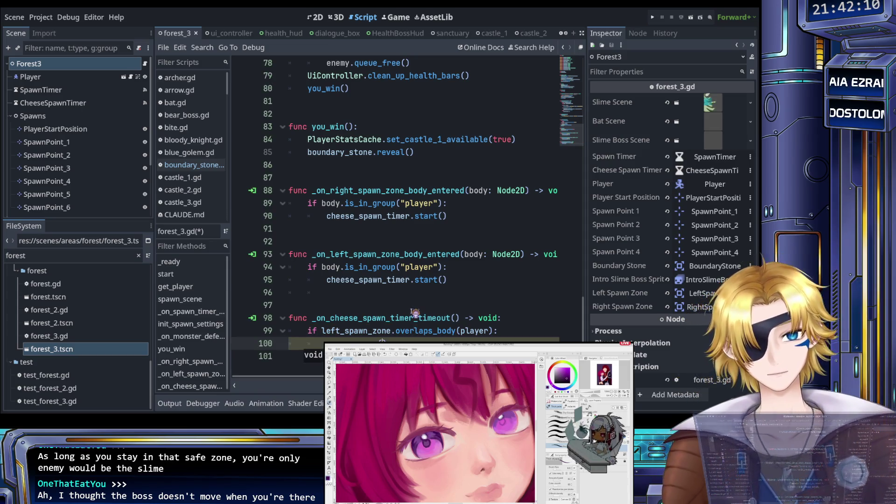
text(slime)
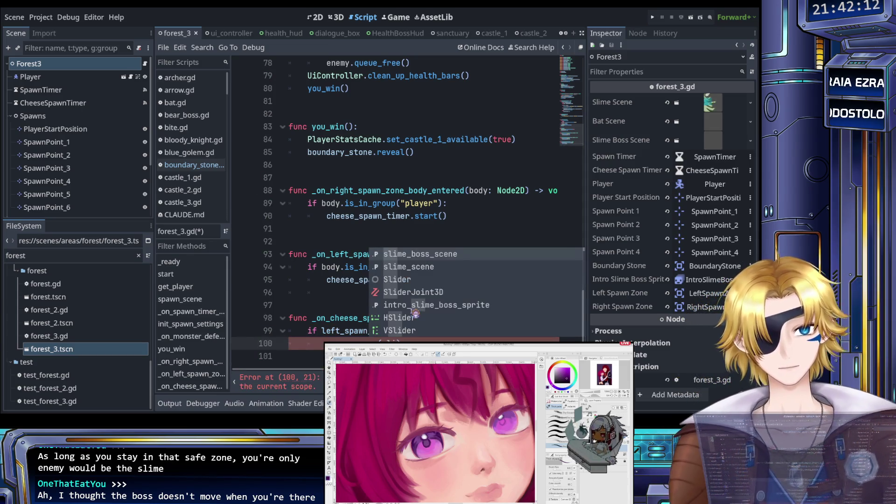
key(Return)
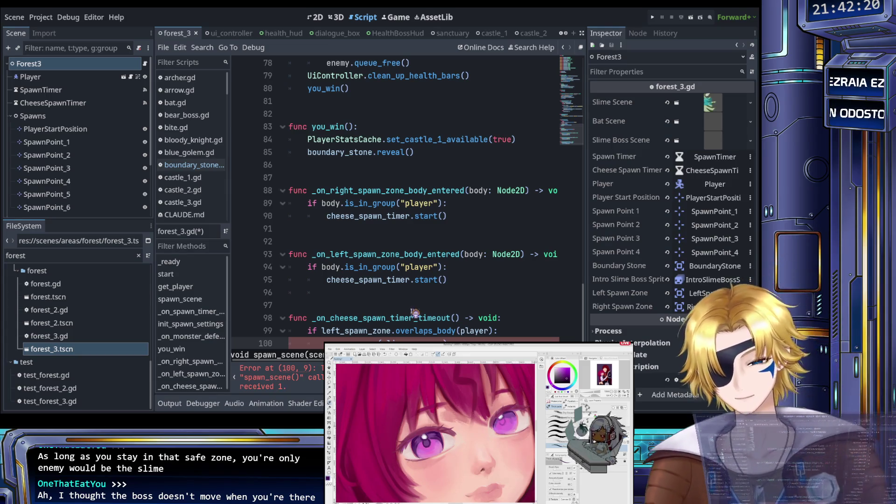
text(spawn_)
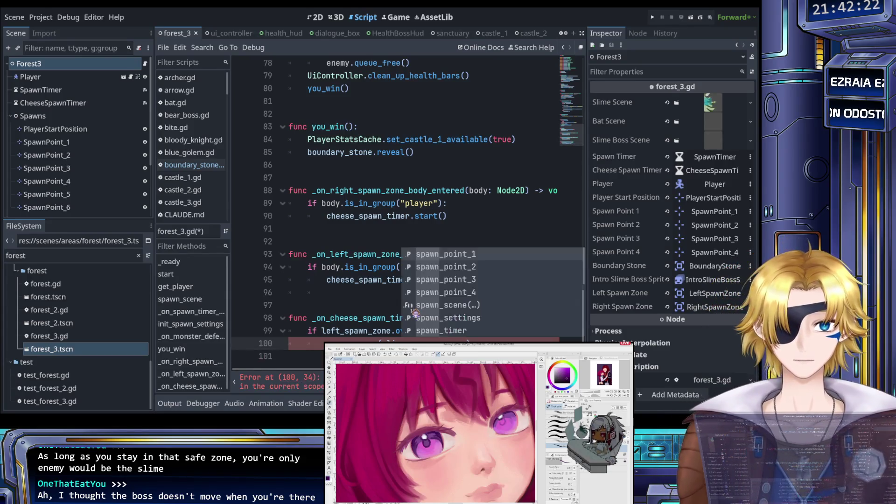
key(Down)
key(Down)
key(Return)
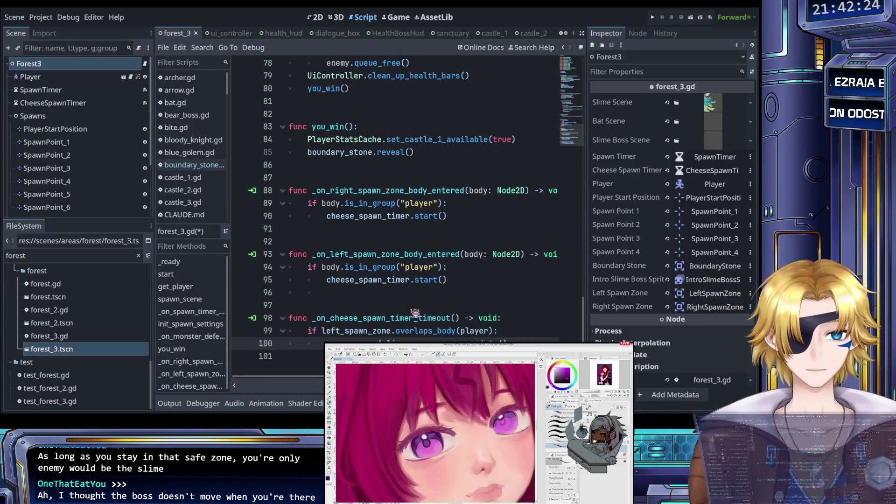
key(ctrl+s)
scroll(396, 252, up, 20)
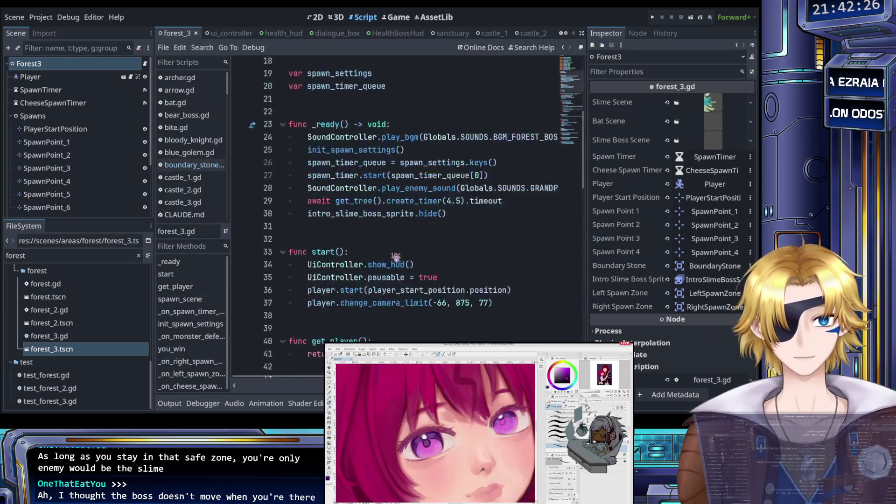
- Copy the spawn_point_3/4 exports below themselves, renamed spawn_point_5 and spawn_point_6, and save
drag(455, 216, 293, 204)
key(ctrl+c)
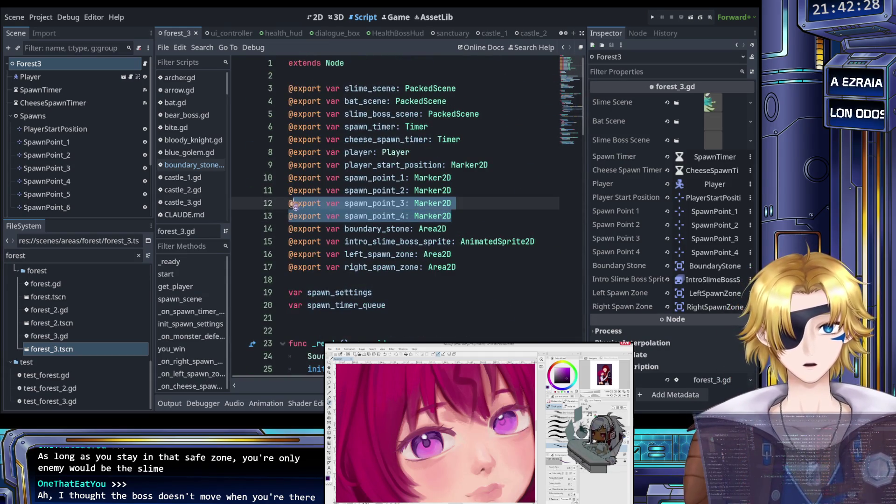
click(458, 216)
key(Return)
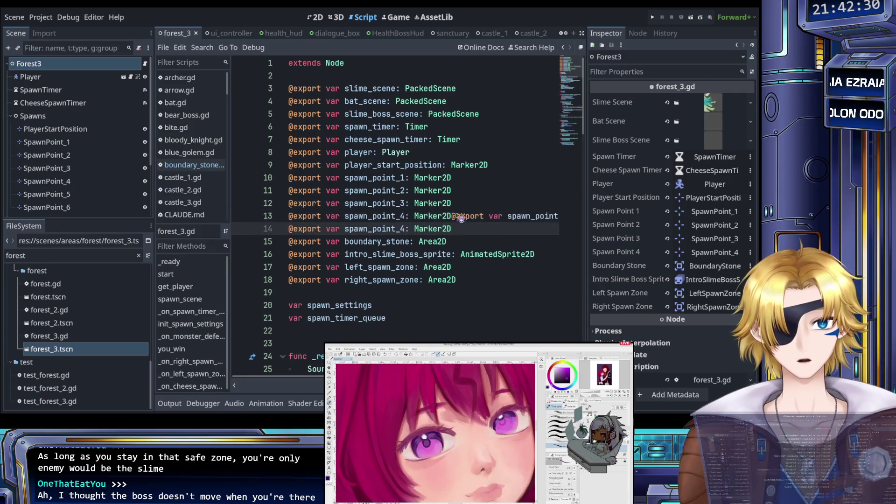
key(ctrl+v)
key(Up)
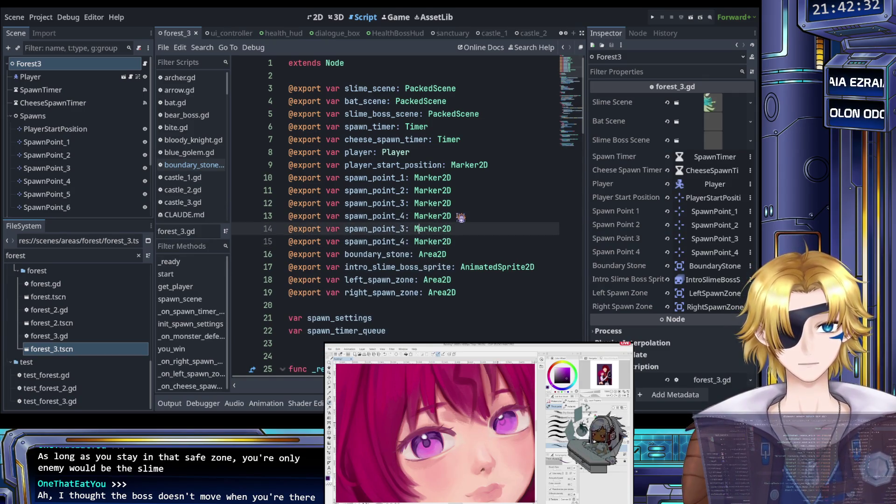
key(Left)
key(Left)
key(BackSpace)
text(5)
key(Down)
key(BackSpace)
text(6)
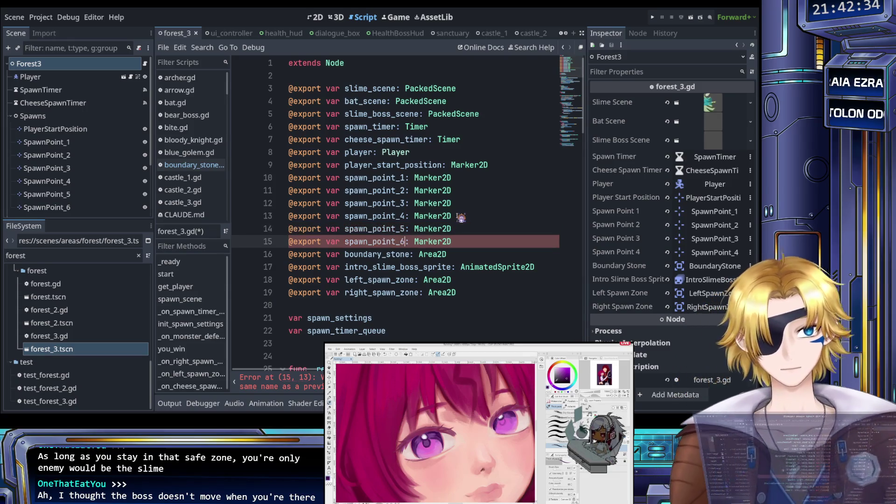
key(ctrl+s)
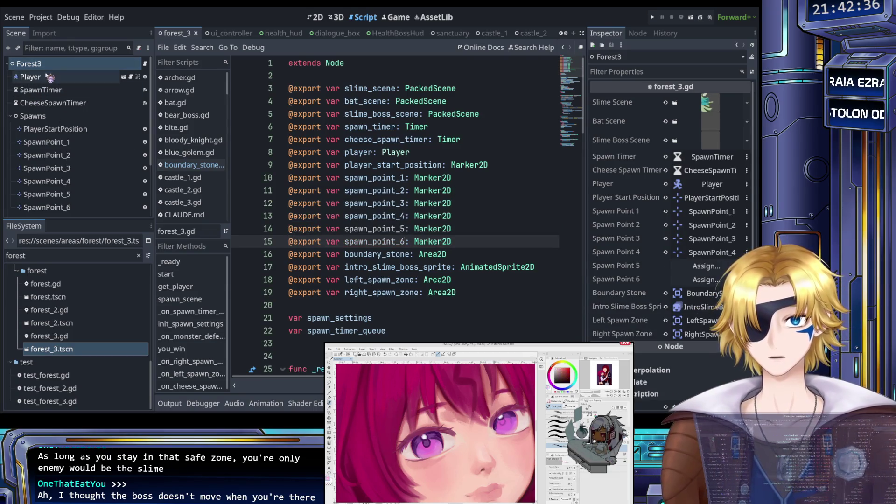
- Assign the SpawnPoint_5 node to the Spawn Point 5 property in the Inspector
click(706, 266)
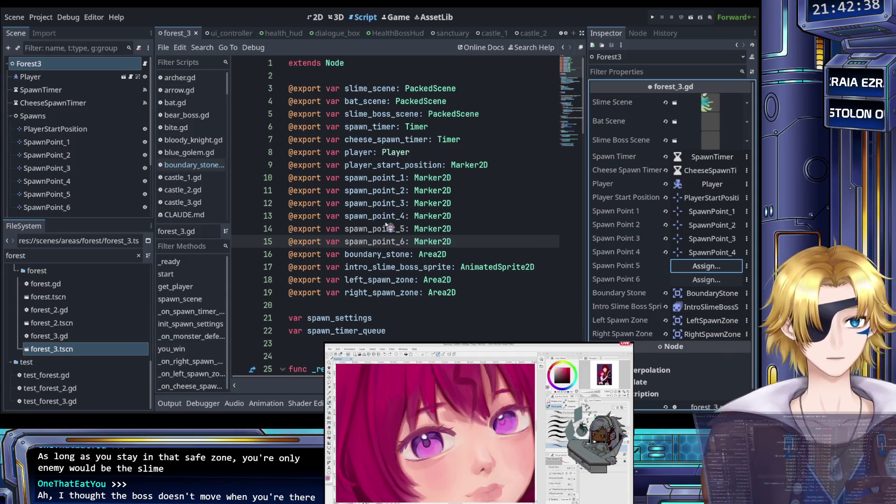
drag(44, 194, 707, 266)
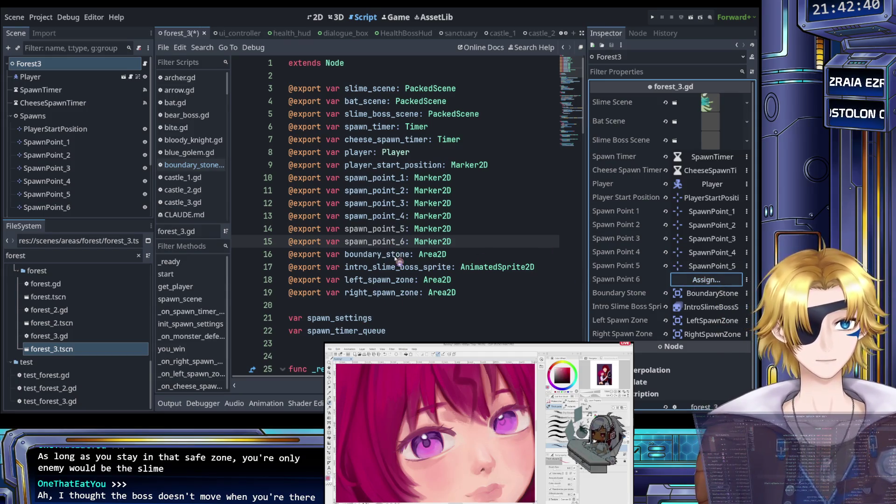
scroll(386, 270, down, 10)
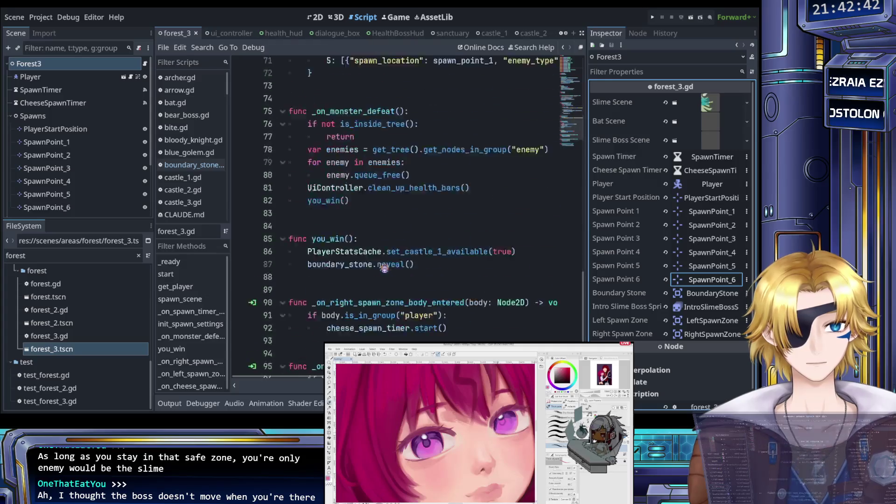
- Duplicate the left-zone spawn block as a right_spawn_zone check spawning at spawn_point_6
click(506, 343)
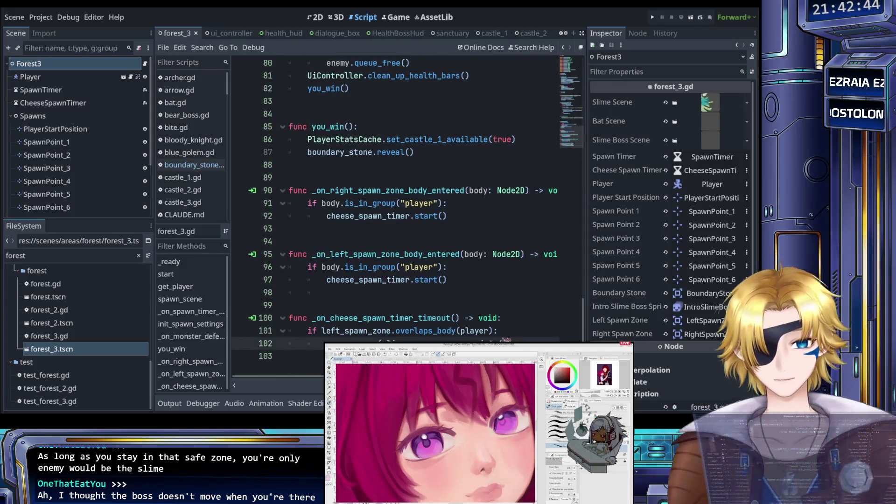
key(ctrl+s)
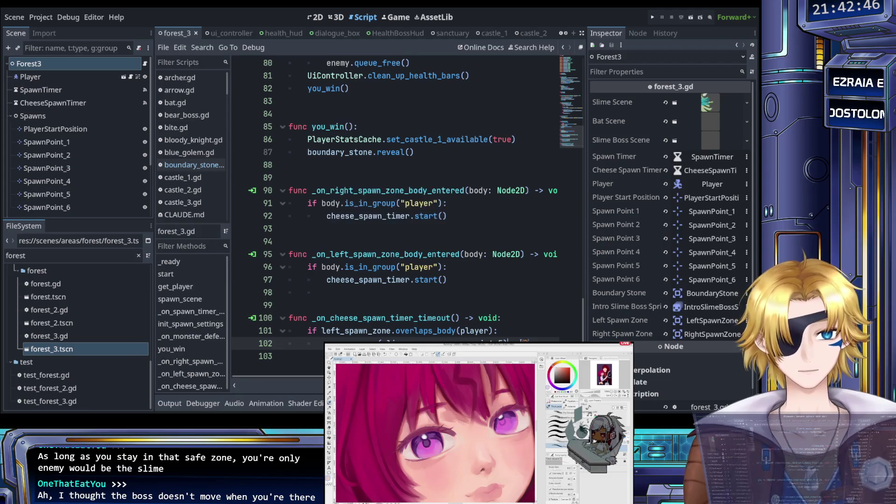
key(Return)
text(if )
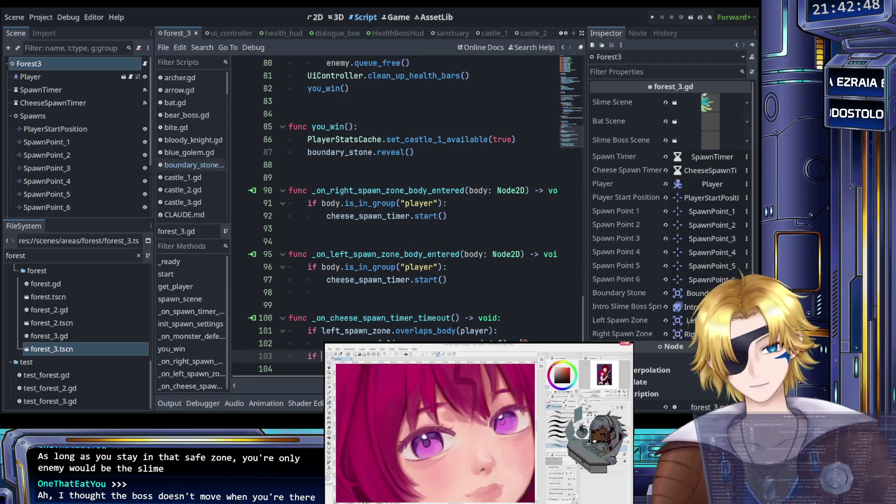
text(ight)
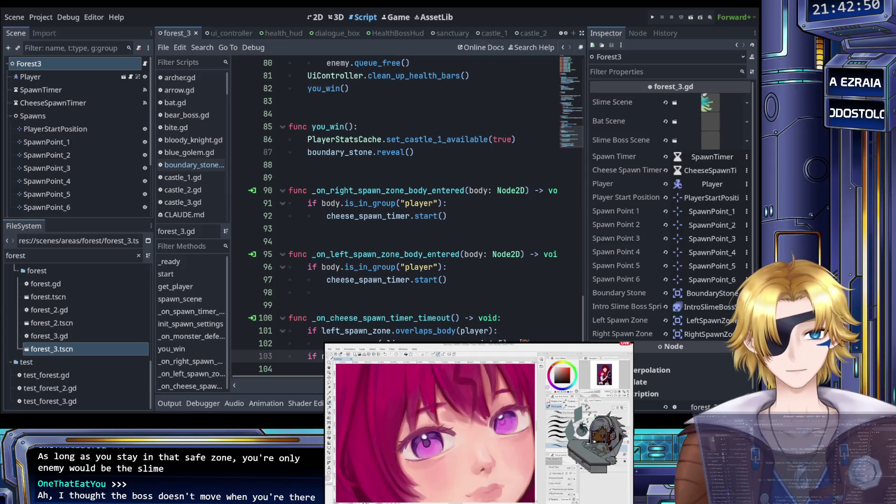
mouse_move(420, 357)
mouse_down()
mouse_move(466, 343)
mouse_move(310, 332)
mouse_up()
key(ctrl+c)
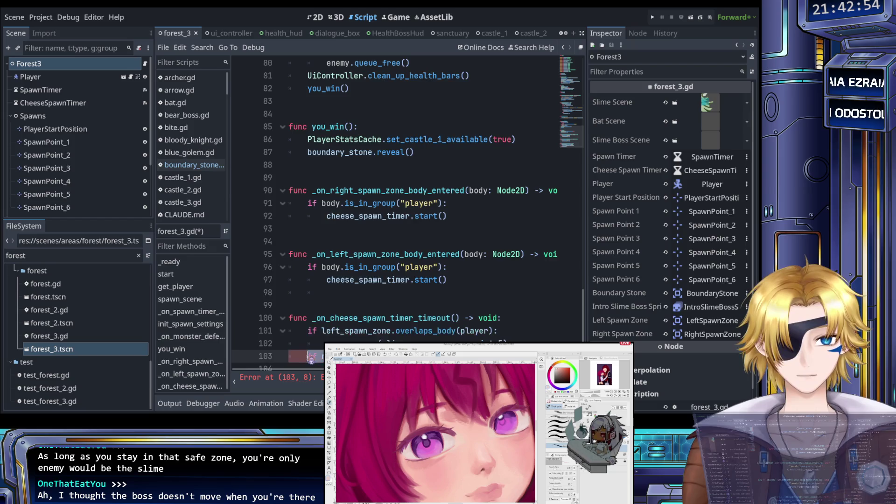
key(ctrl+v)
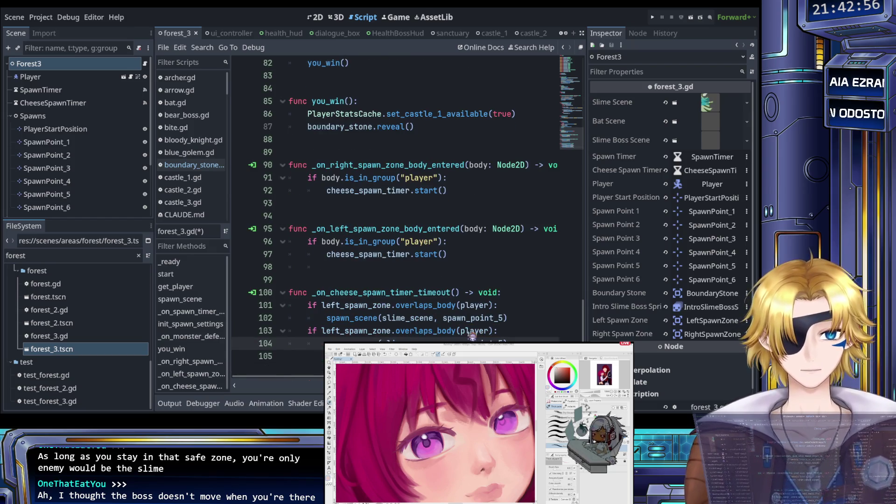
double_click(329, 331)
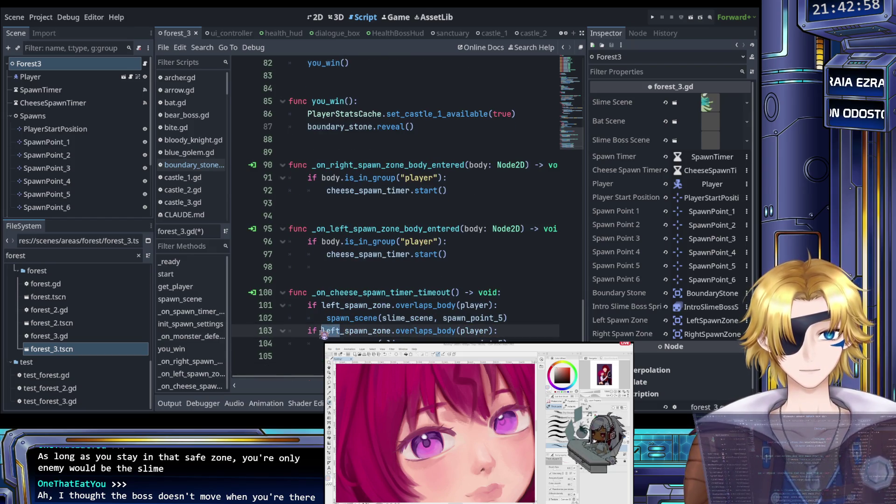
text(right)
key(ctrl+s)
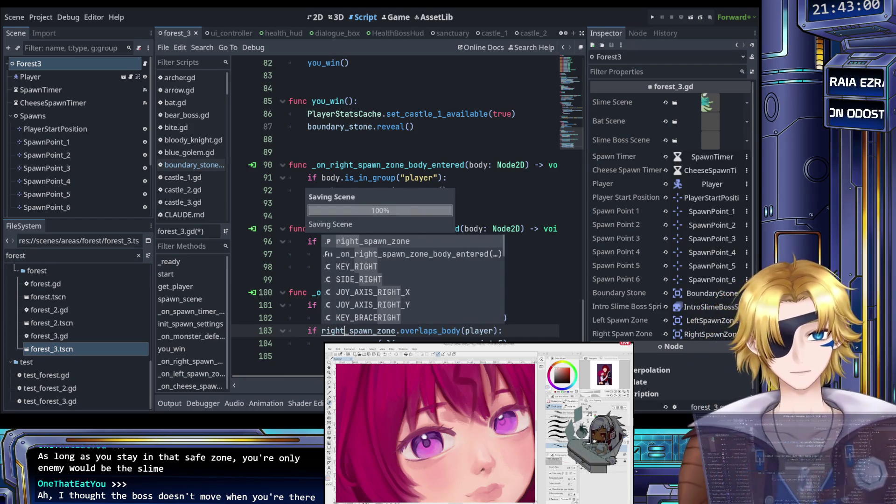
click(318, 343)
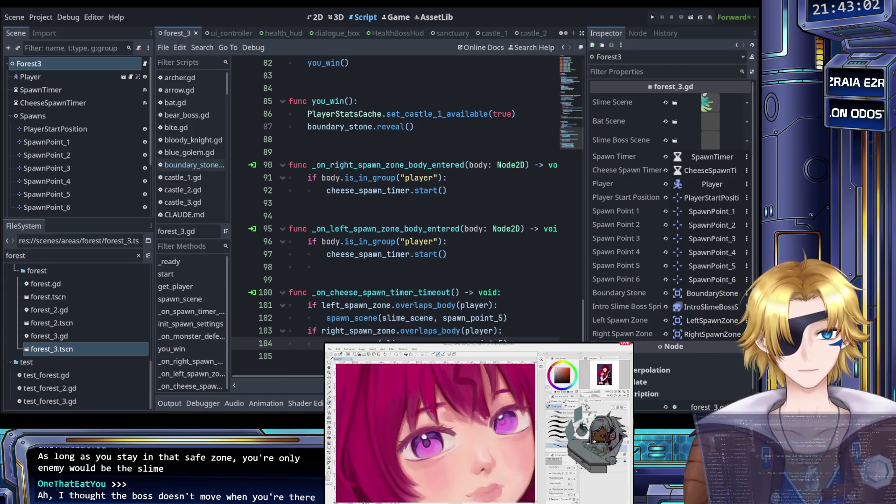
key(ctrl+s)
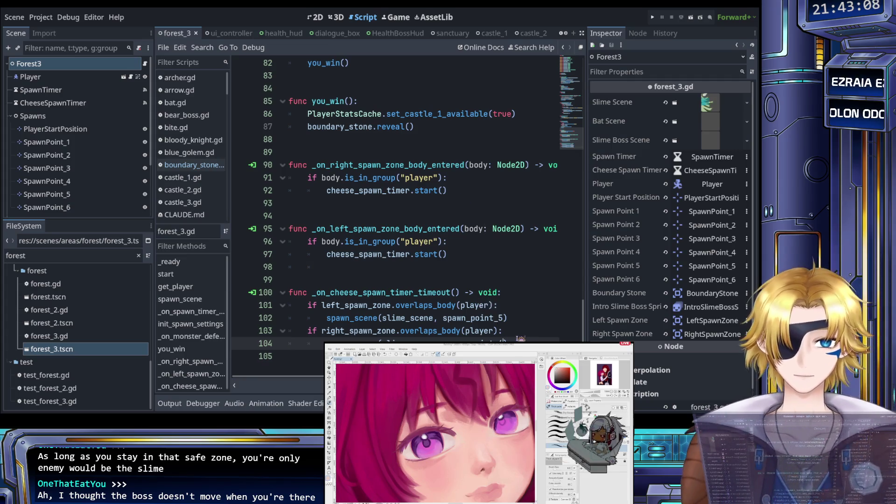
- Restart the timer with cheese_spawn_timer.start(10.0) after each spawn, save, and run the game
click(518, 322)
key(Return)
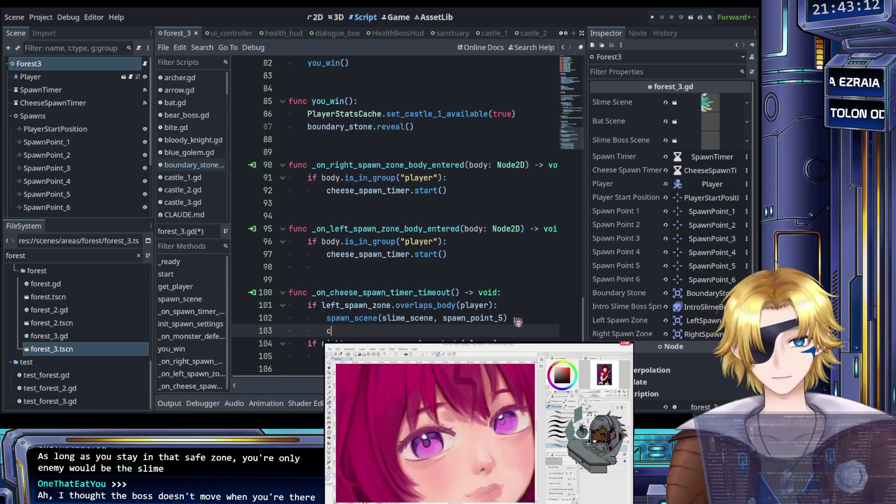
text(c)
key(Return)
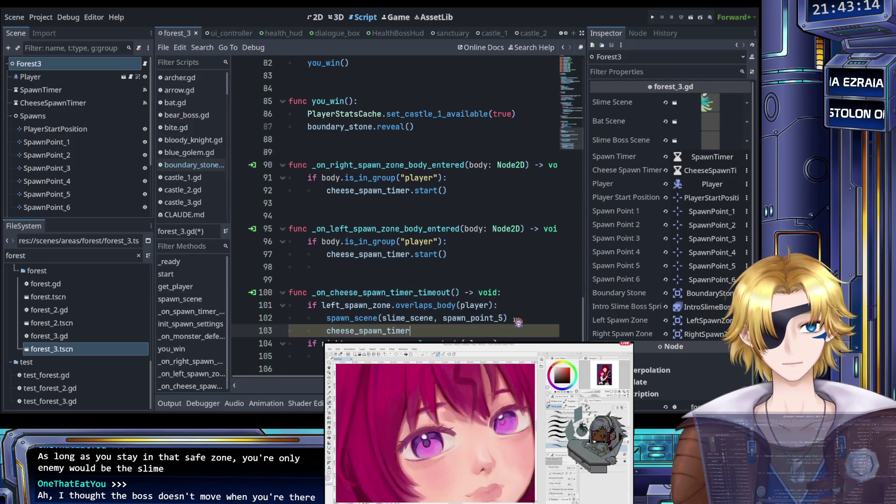
text(.st)
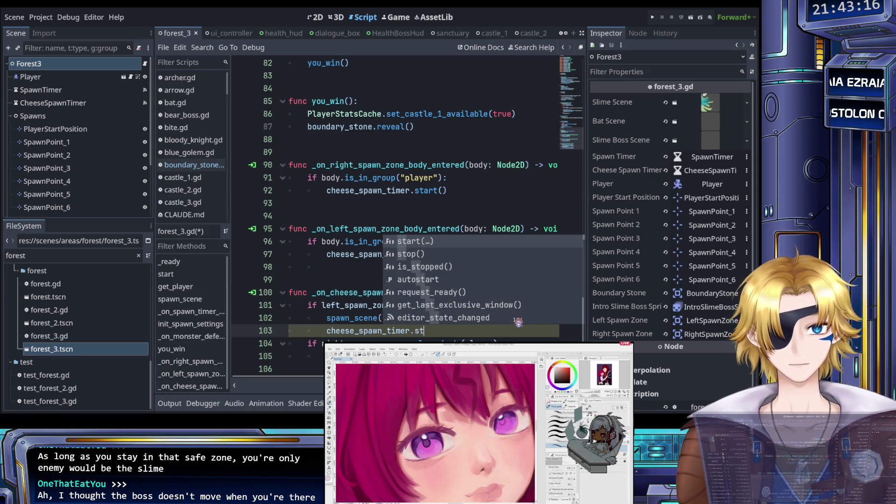
key(Return)
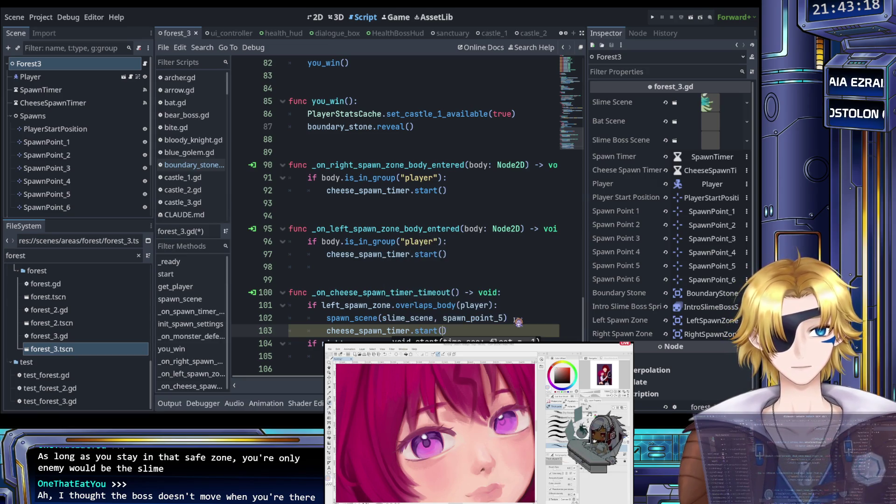
text(10)
key(ctrl+s)
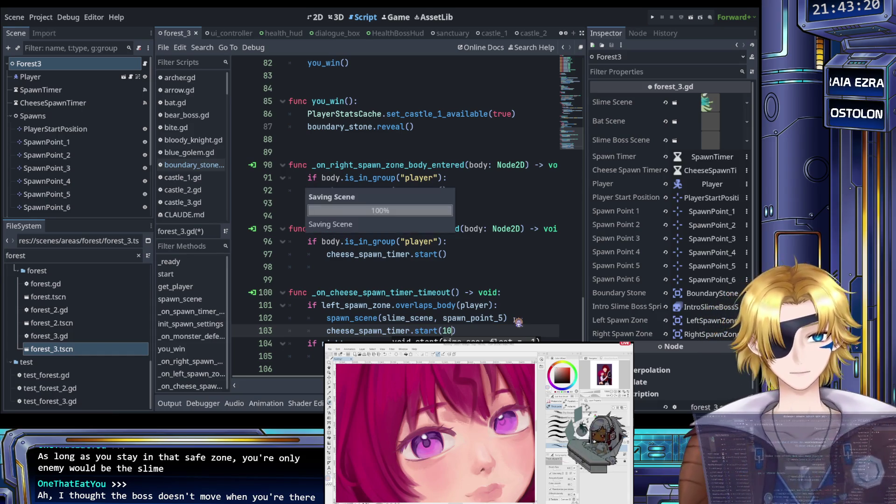
text(.0)
key(ctrl+s)
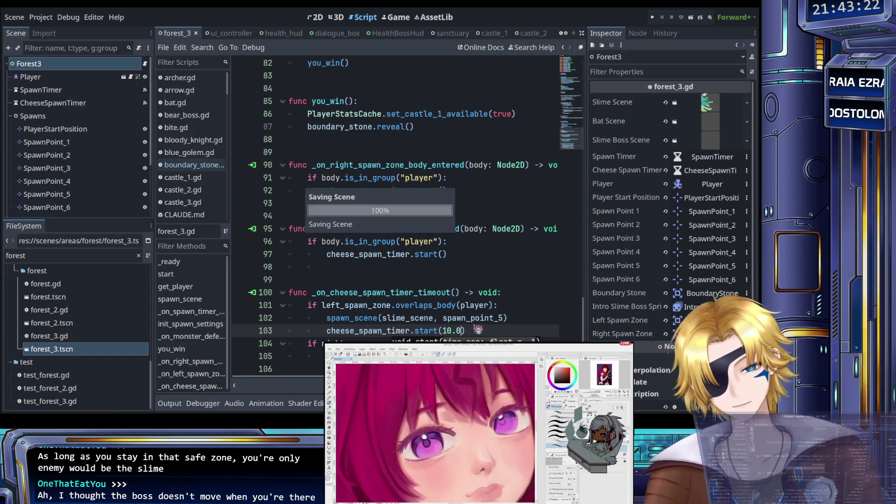
key(shift+Home)
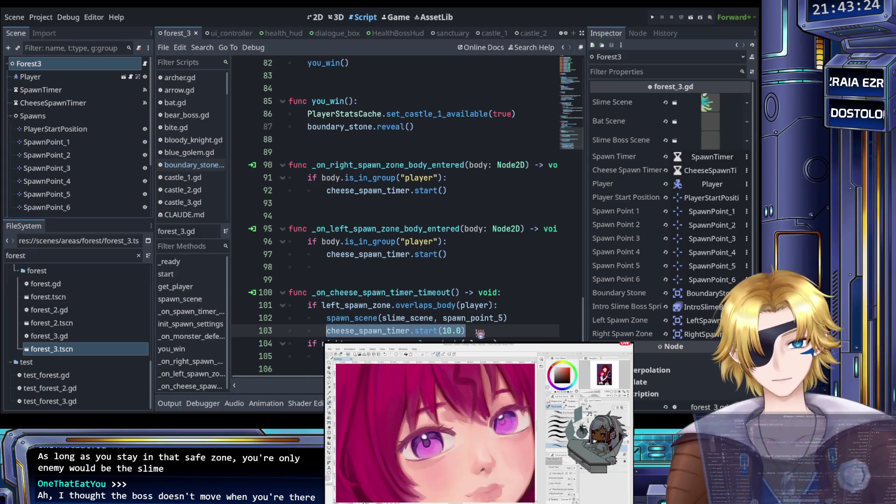
key(Down)
key(Down)
key(Down)
key(ctrl+s)
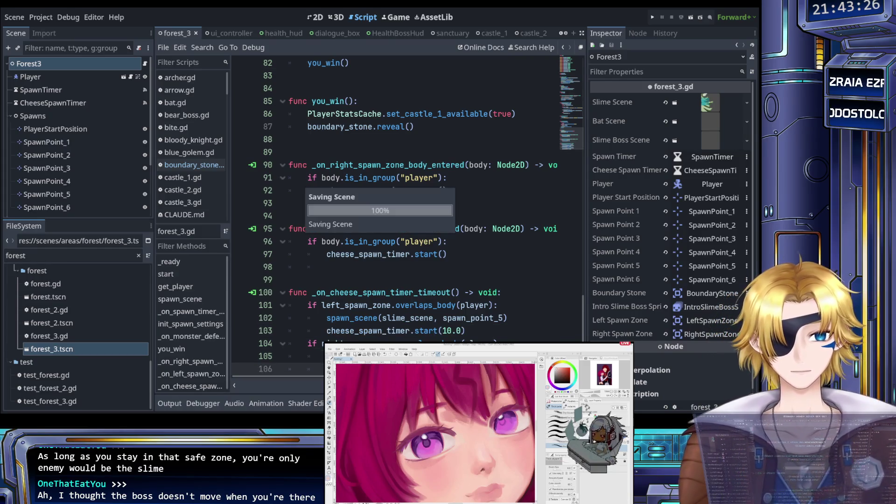
scroll(487, 321, down, 1)
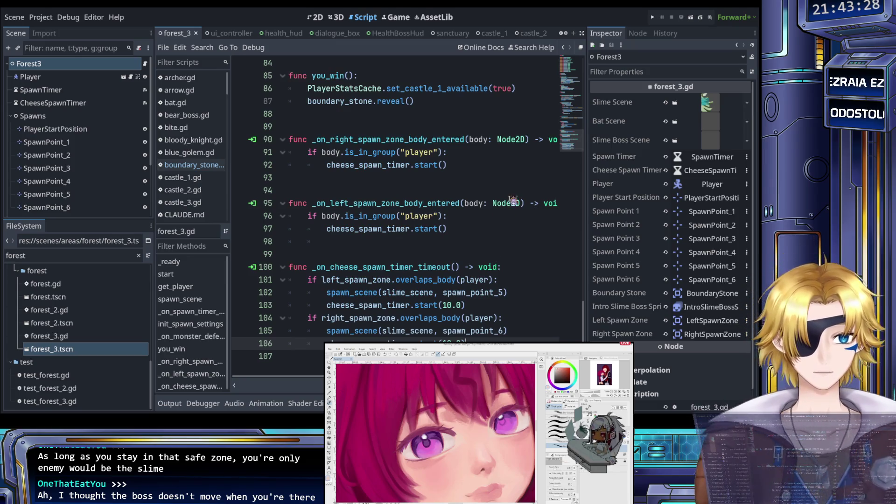
click(653, 18)
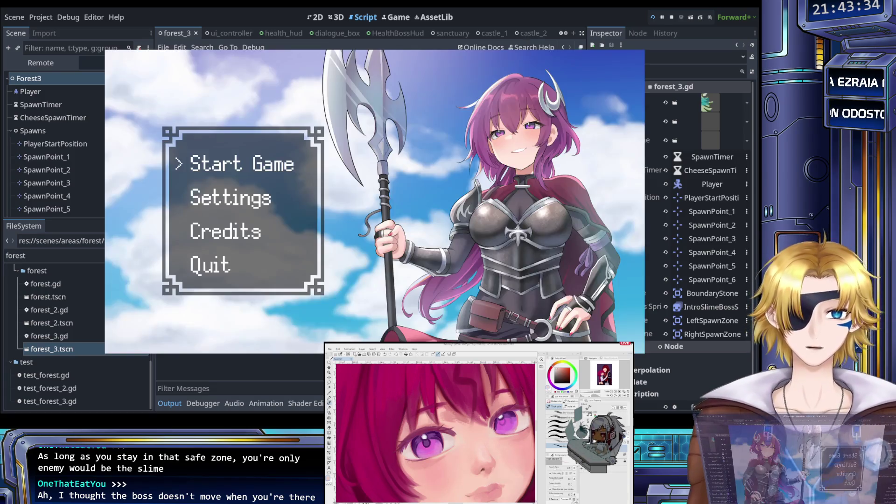
- Start the game from the title menu and travel to The Castle through the level-select list
key(Return)
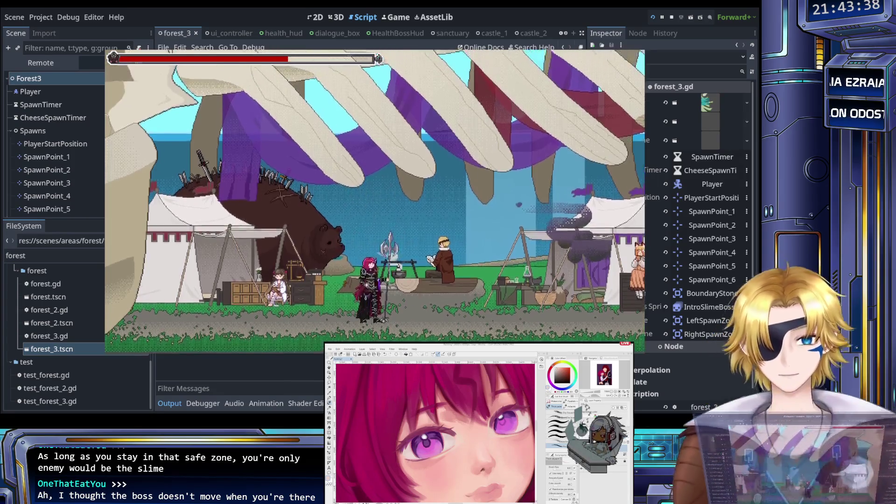
key(Left)
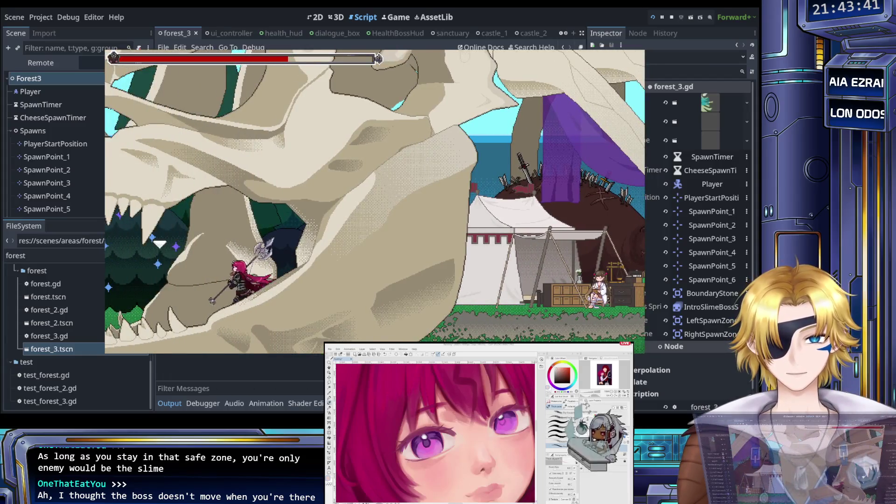
key(Tab)
key(Down)
key(Down)
key(Down)
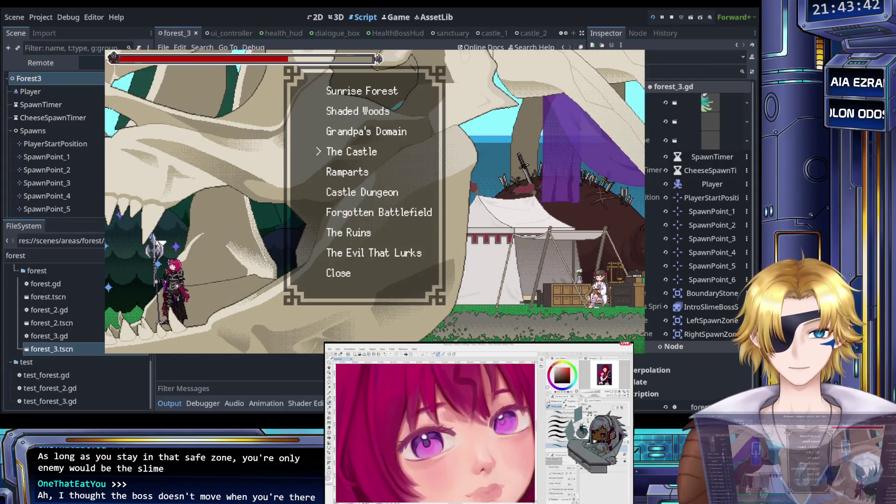
key(Return)
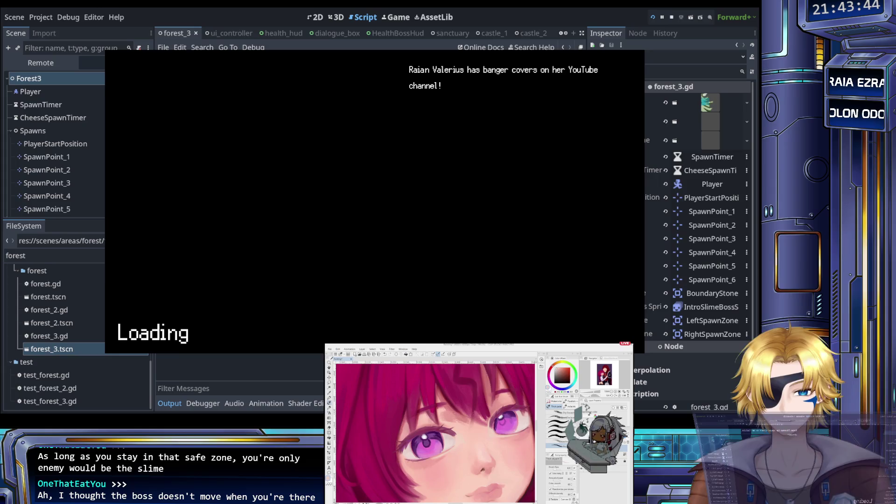
- Fight the slime boss by jumping, striking it twice and dodging, then stop the game
key(Left)
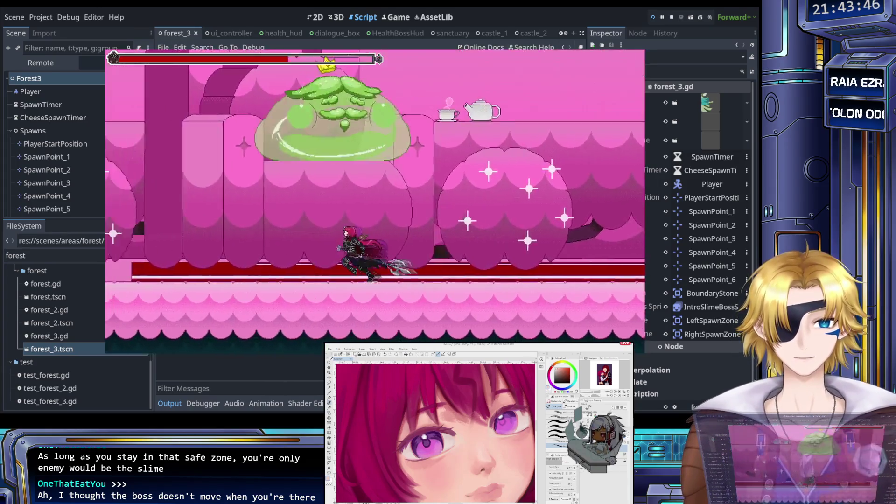
key(Left)
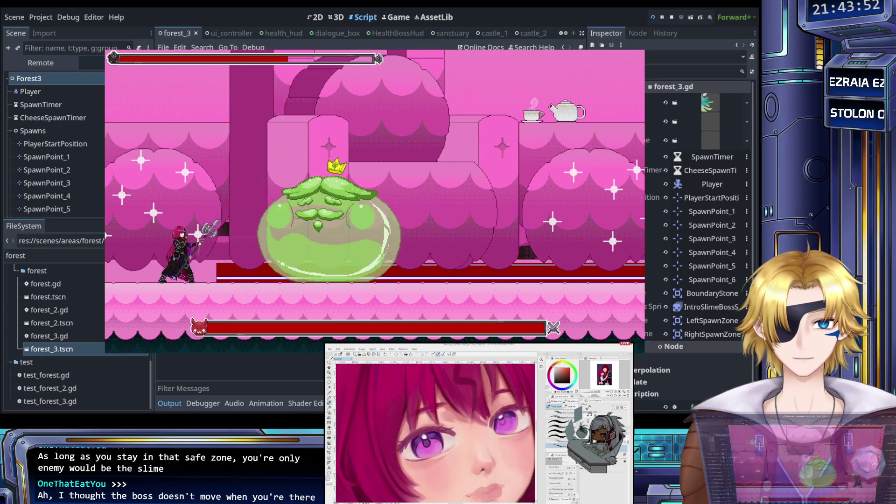
key(space)
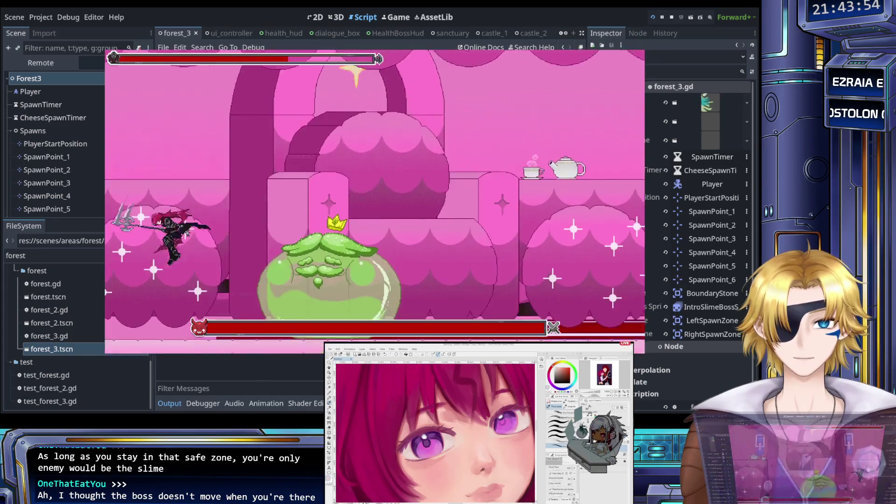
key(x)
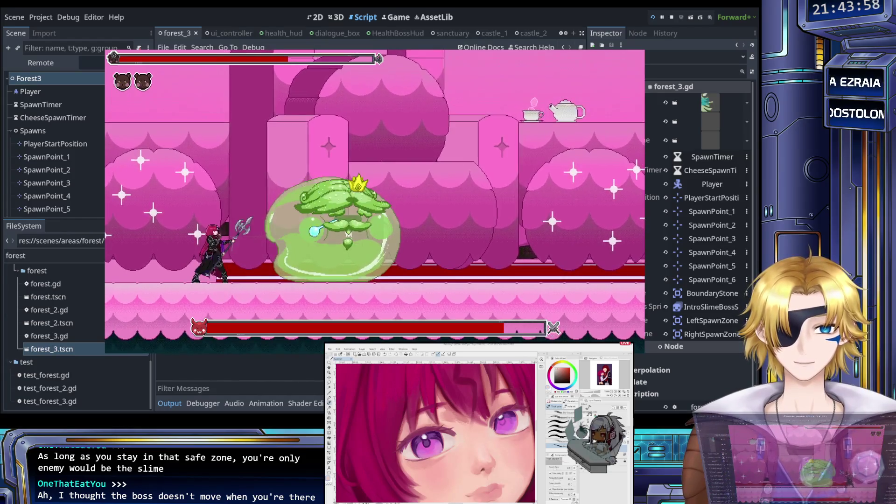
key(x)
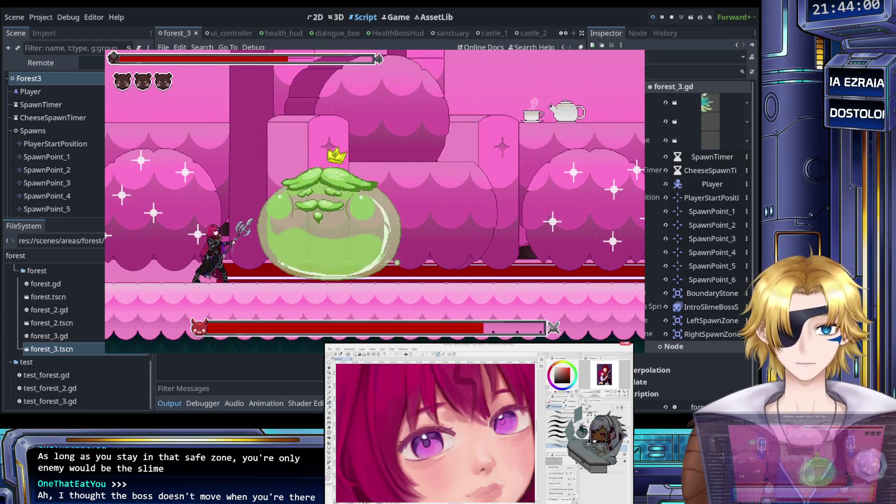
key(Right)
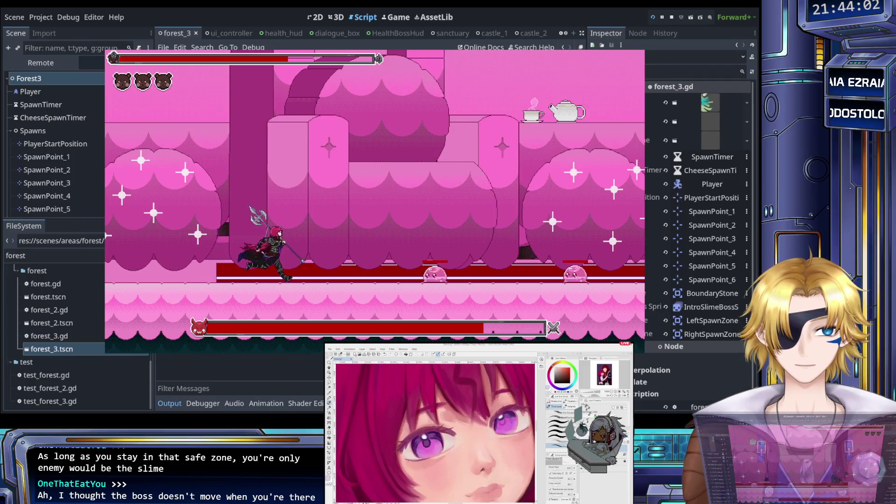
key(Right)
key(Right)
key(Left)
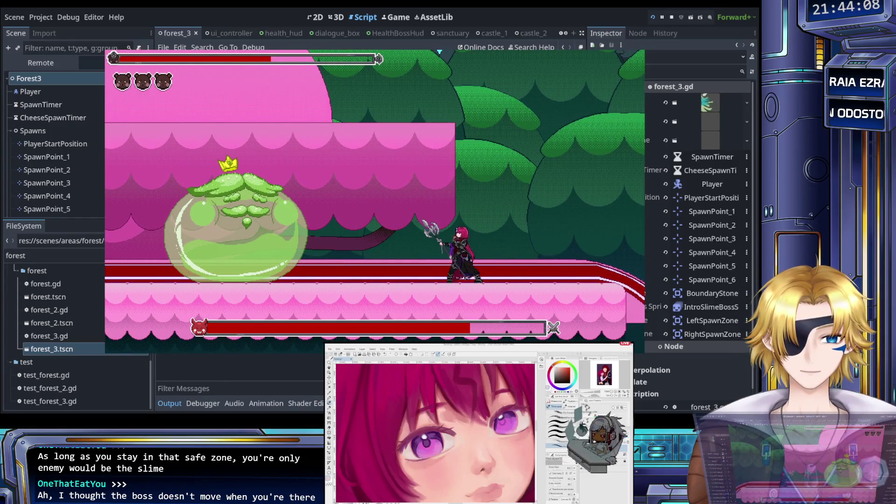
key(F8)
key(ctrl+s)
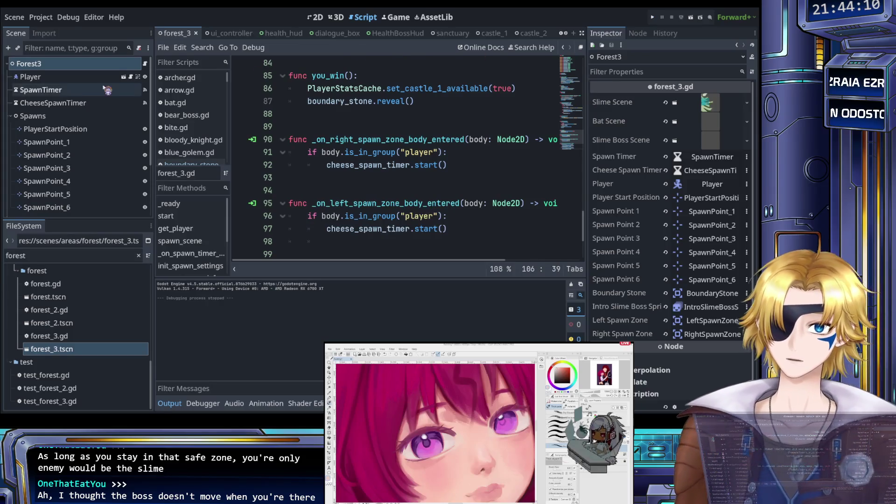
- Clear RightSpawnZone's collision layer 1, set its mask to bit 2 only, and save forest_3
scroll(134, 87, down, 5)
click(61, 197)
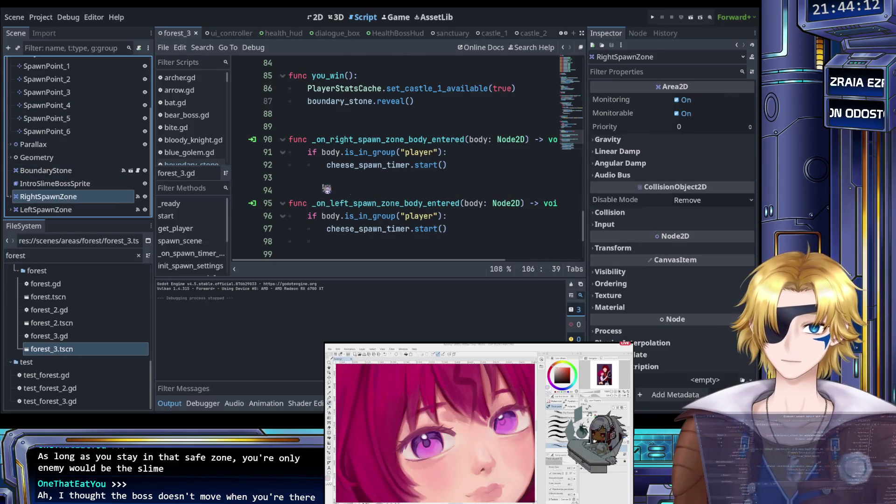
click(639, 33)
click(612, 37)
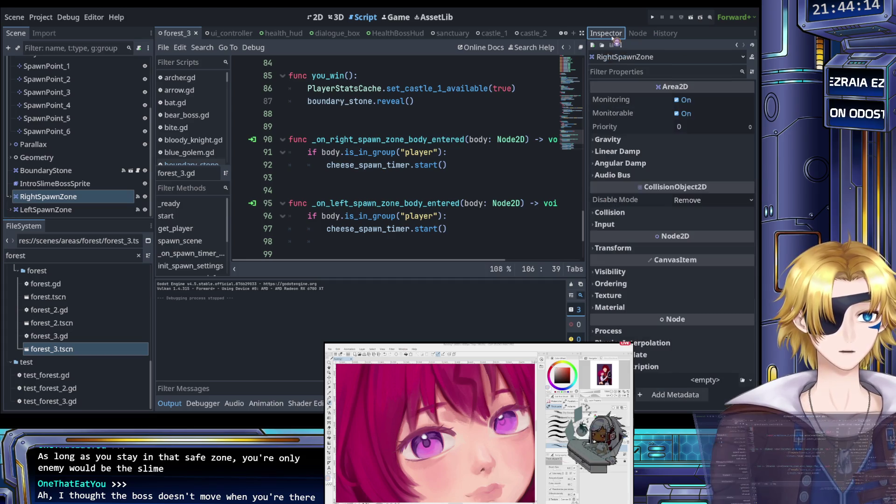
click(608, 212)
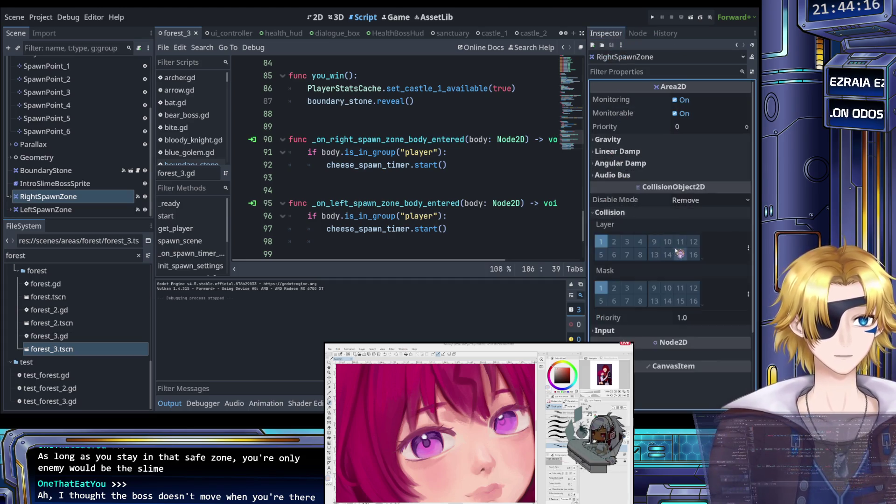
click(600, 242)
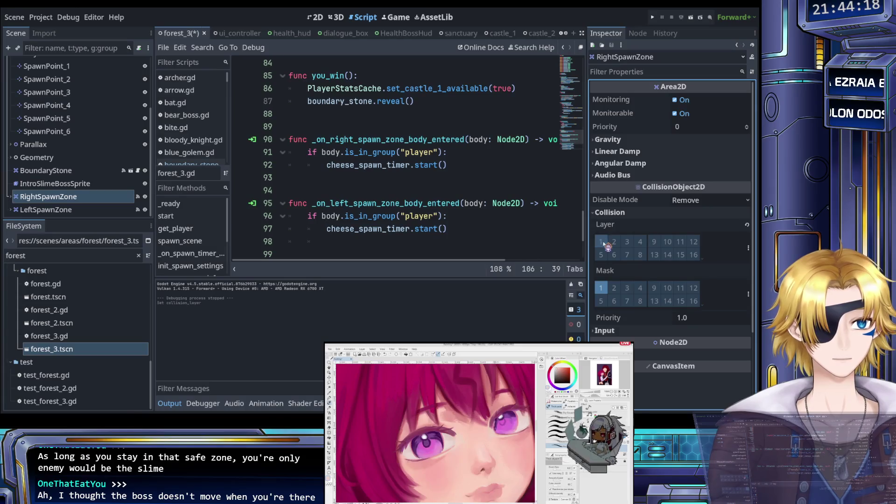
click(602, 288)
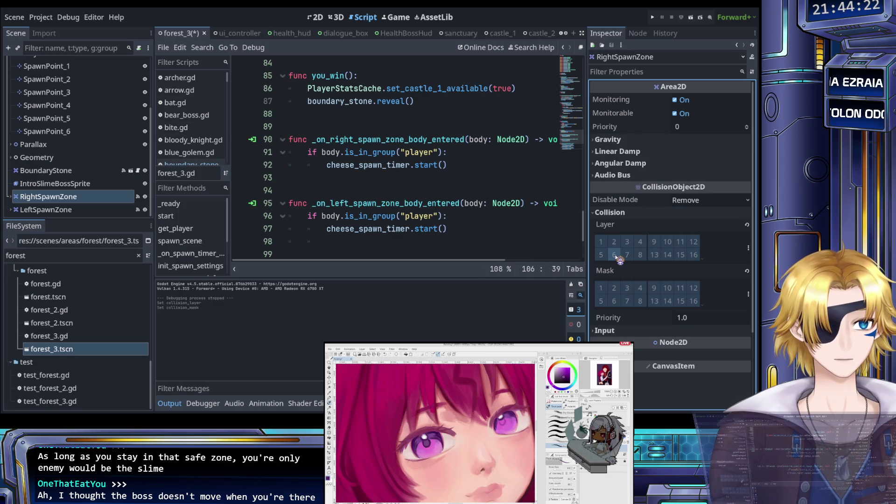
click(618, 288)
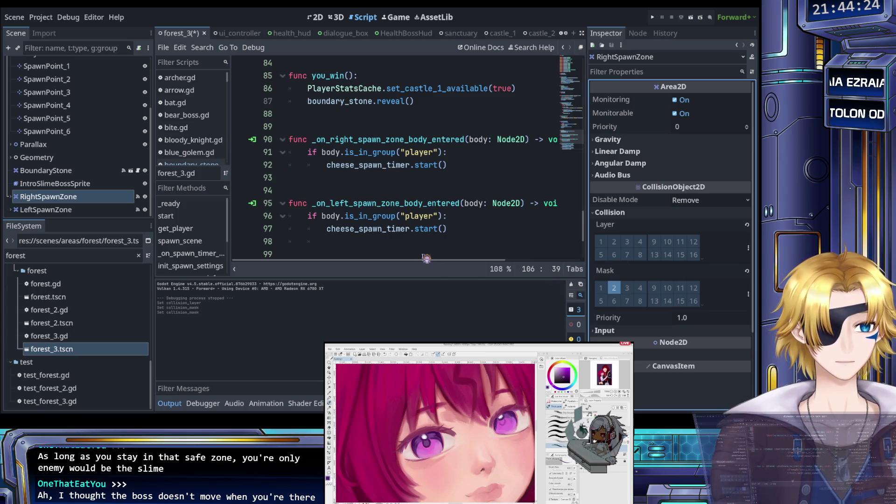
key(ctrl+s)
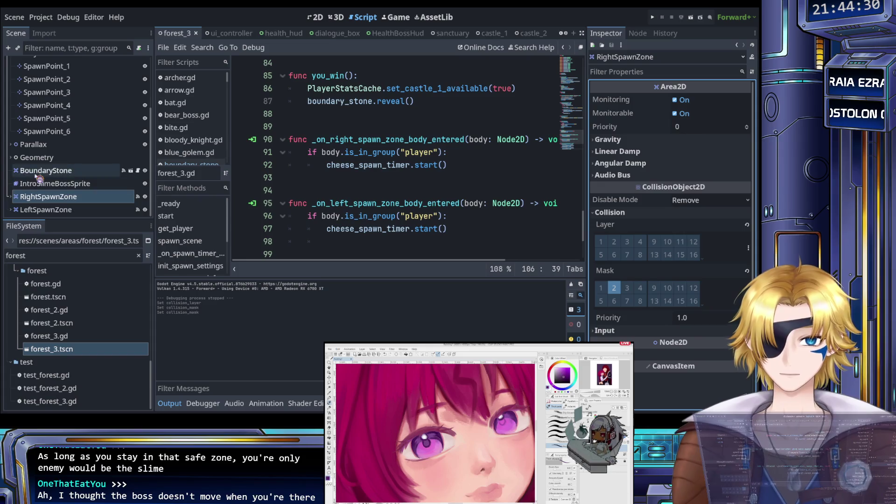
- Give LeftSpawnZone the same settings (no layer 1, mask bit 2 only), save, and run the game
click(67, 209)
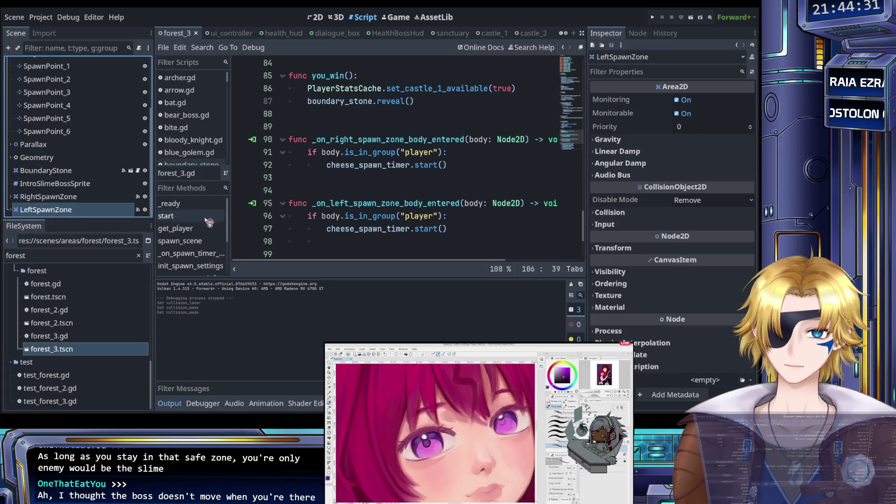
click(611, 218)
click(601, 241)
click(601, 288)
click(614, 288)
key(ctrl+s)
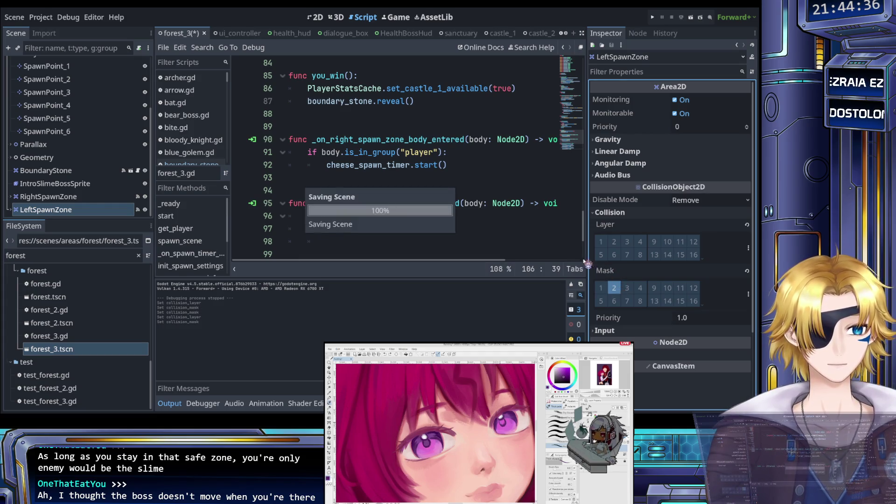
click(654, 17)
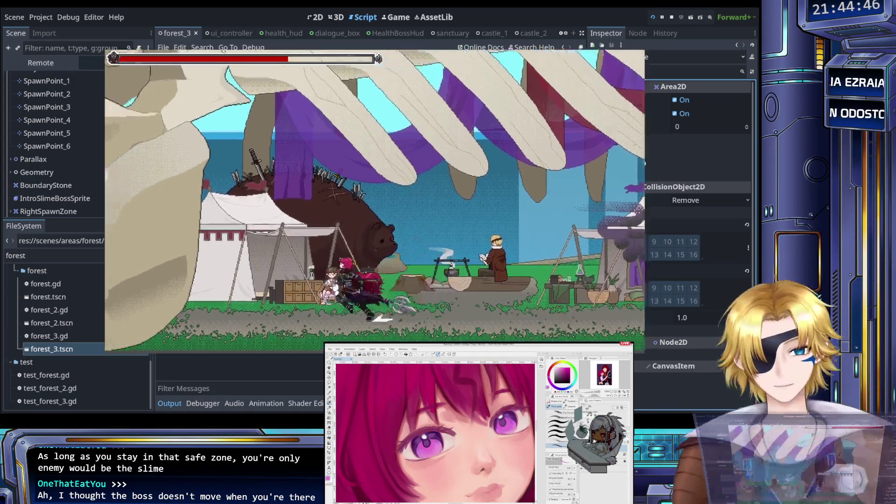
- Load the forest level from the in-game menu and slash at the slime boss
key(Escape)
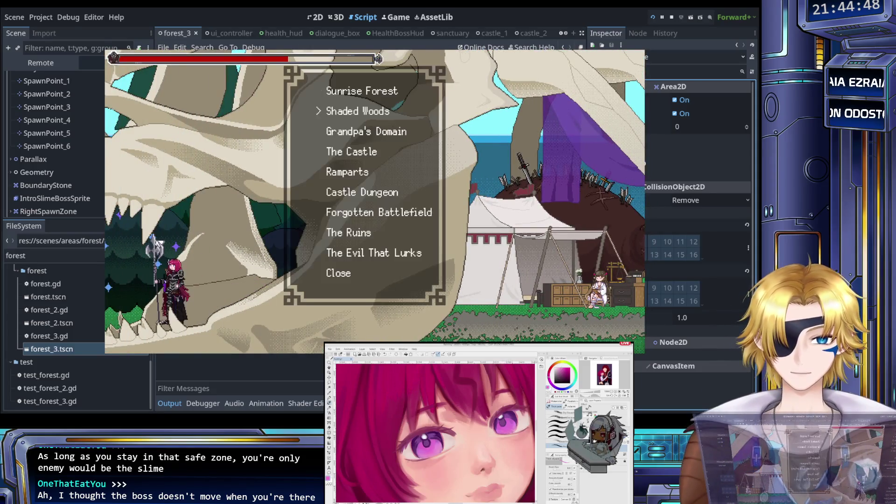
key(Return)
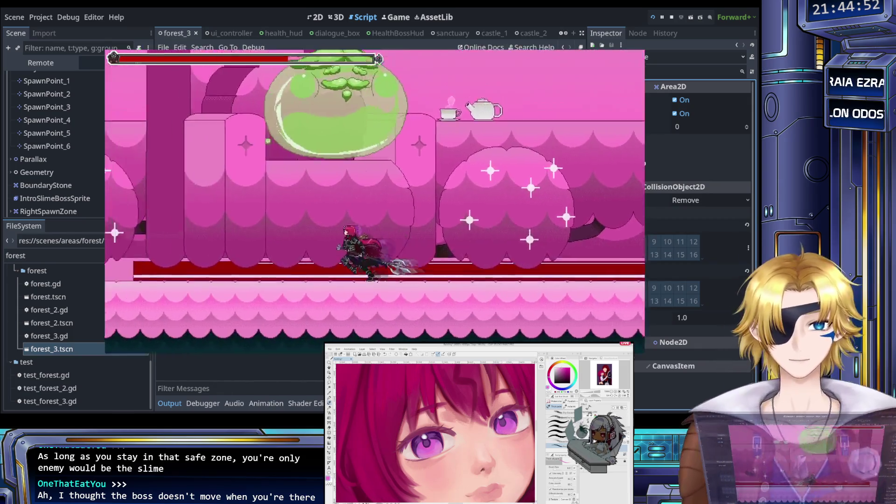
key(Right)
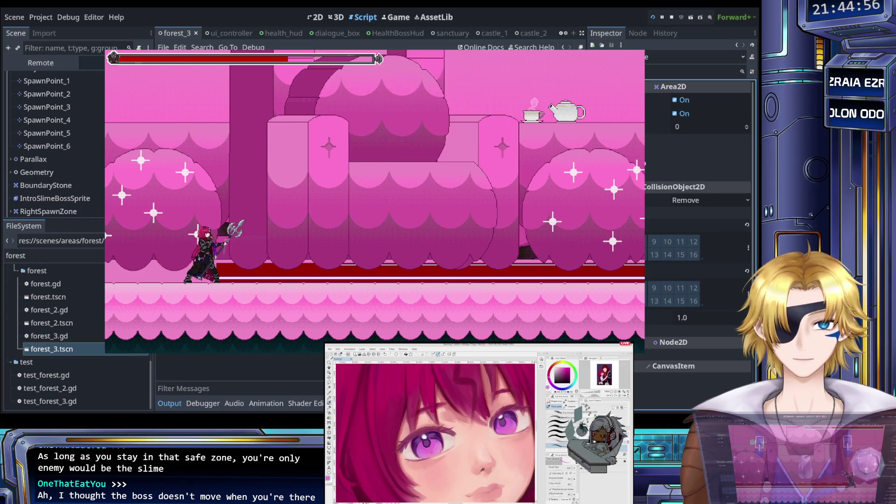
key(space)
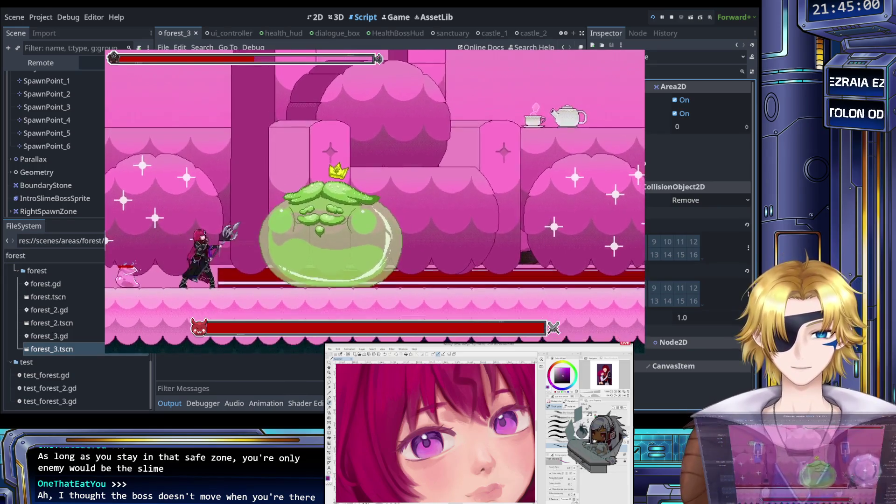
key(Right)
key(Left)
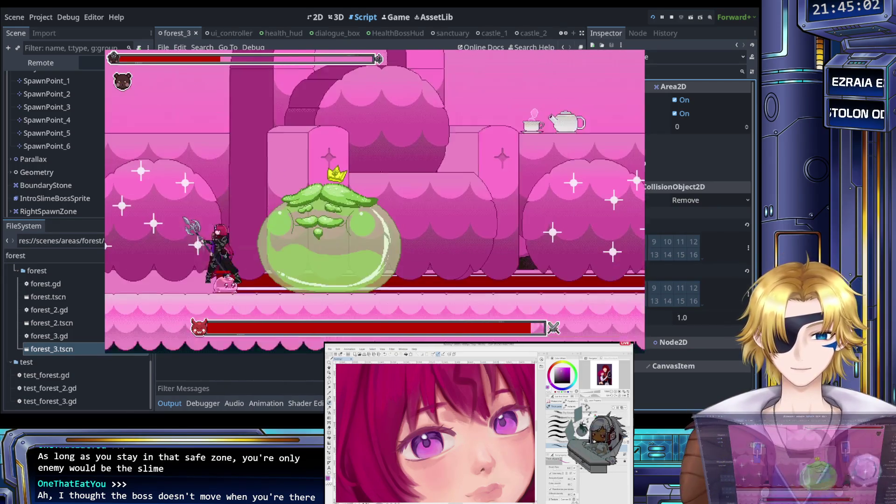
key(x)
- Run right and back left through the level, then quit the game to the editor
key(Right)
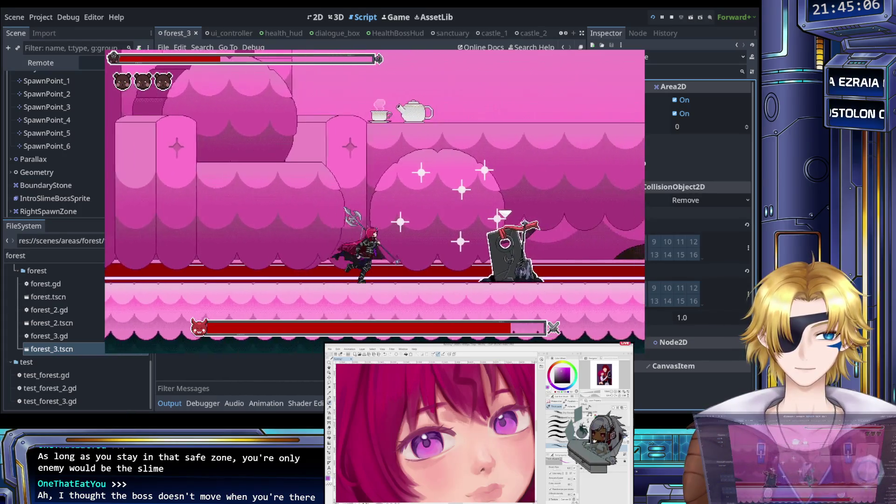
key(Right)
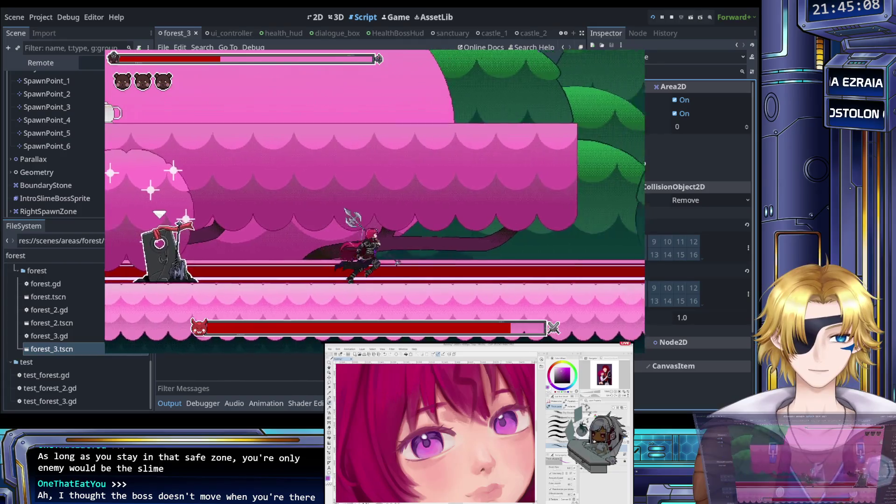
key(Right)
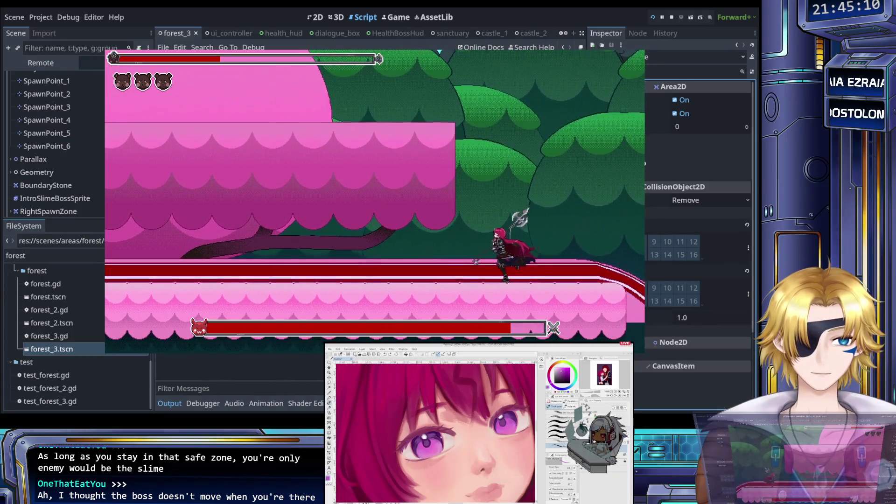
key(Left)
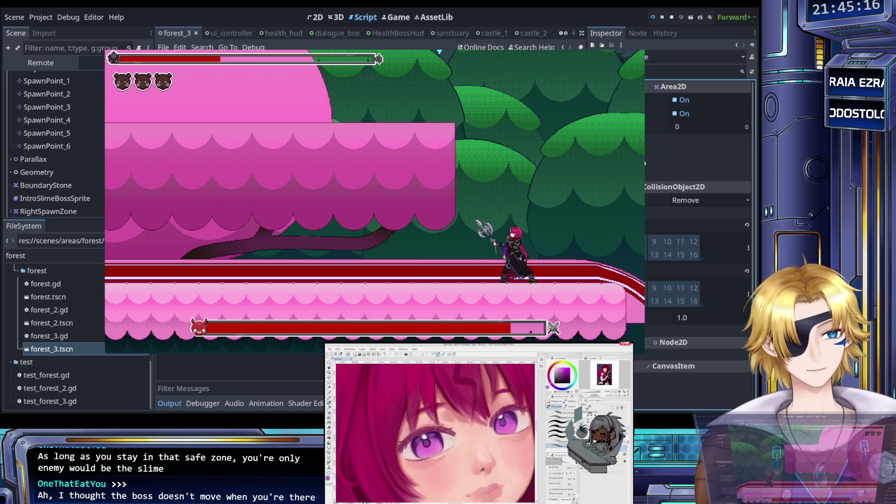
key(Left)
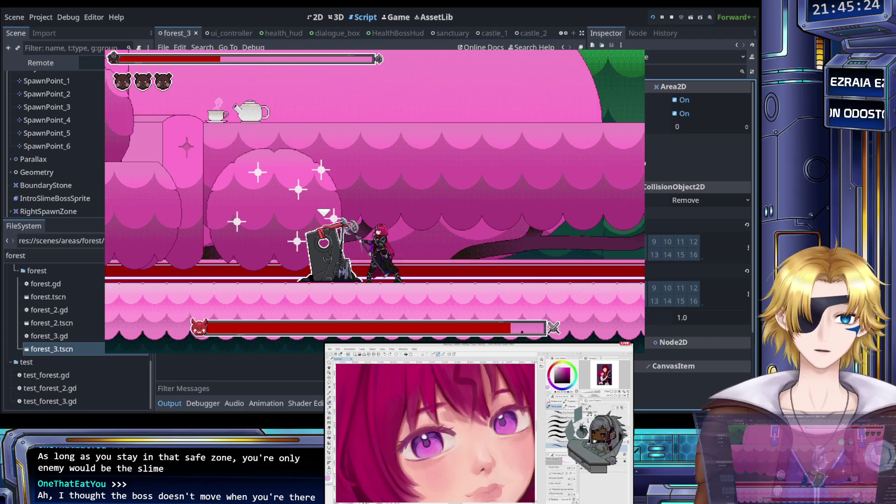
key(Right)
key(Escape)
key(Return)
key(Return)
- Examine the is_inside_tree check and the enemies get_tree() line (lines 76-78) in _on_monster_defeat
click(404, 167)
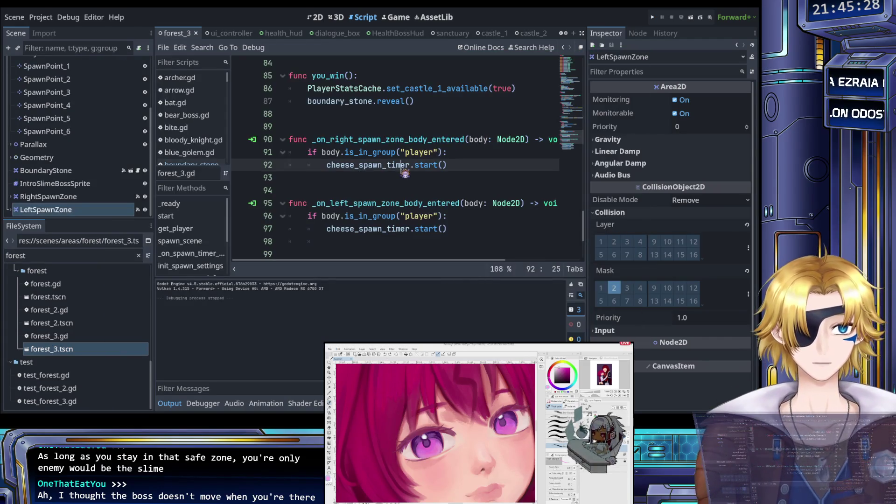
scroll(404, 172, up, 5)
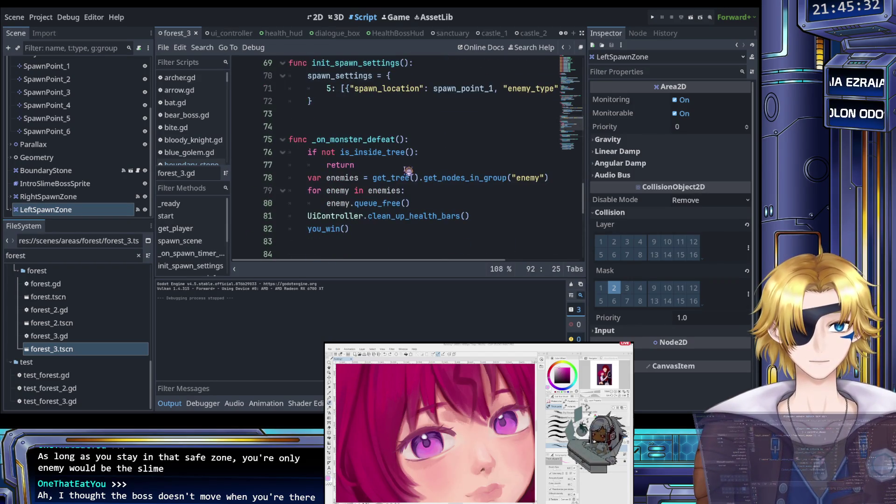
click(404, 166)
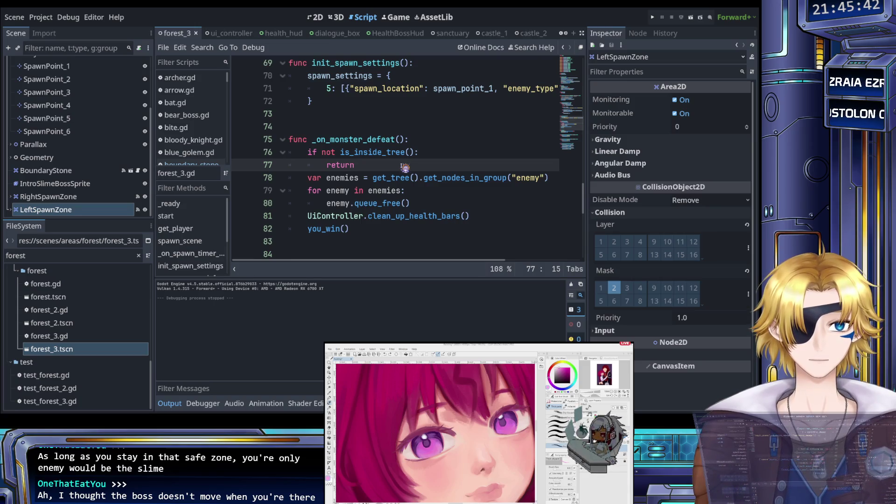
click(340, 152)
drag(340, 152, 404, 153)
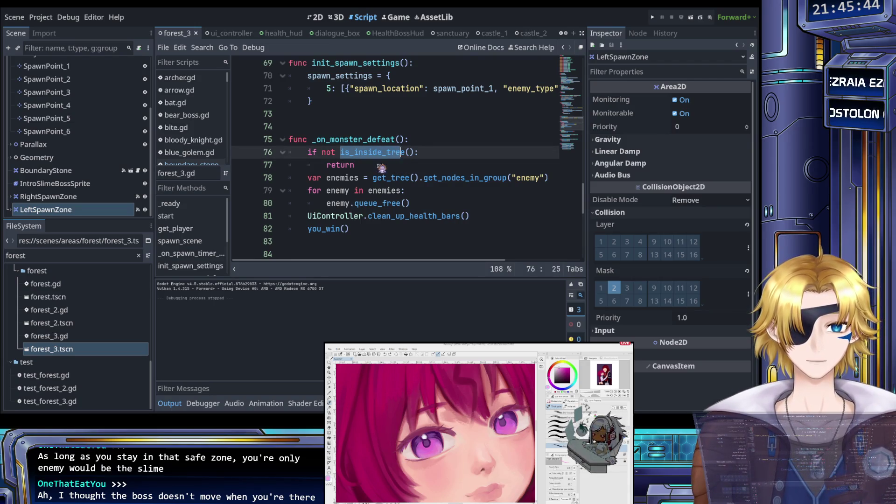
click(383, 166)
click(343, 177)
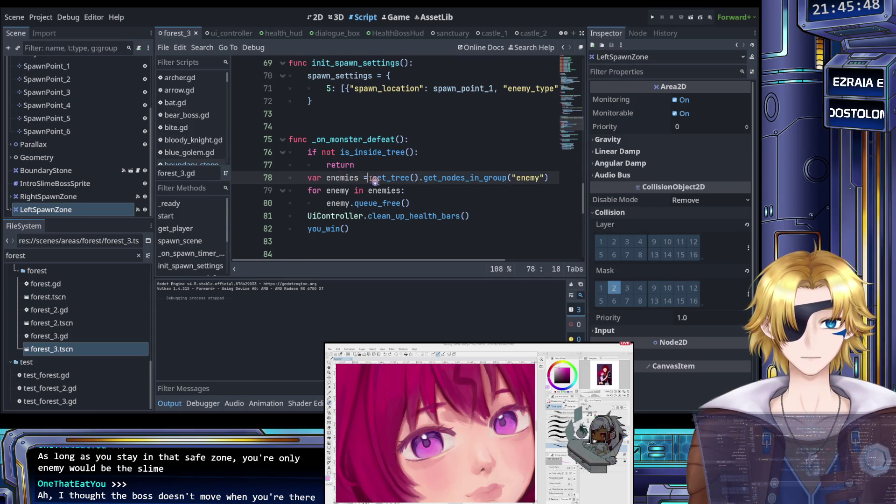
click(425, 178)
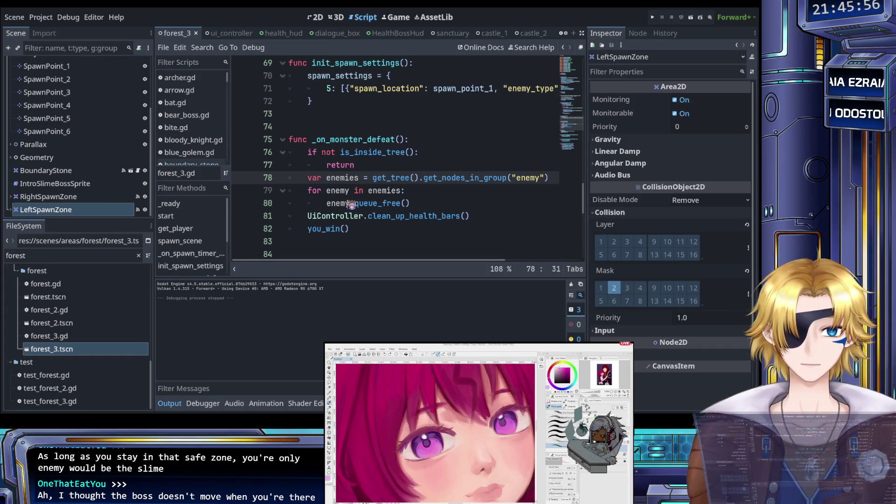
- Scroll through the handler, then select the FileSystem filter text for replacement
scroll(347, 203, up, 2)
scroll(346, 199, down, 2)
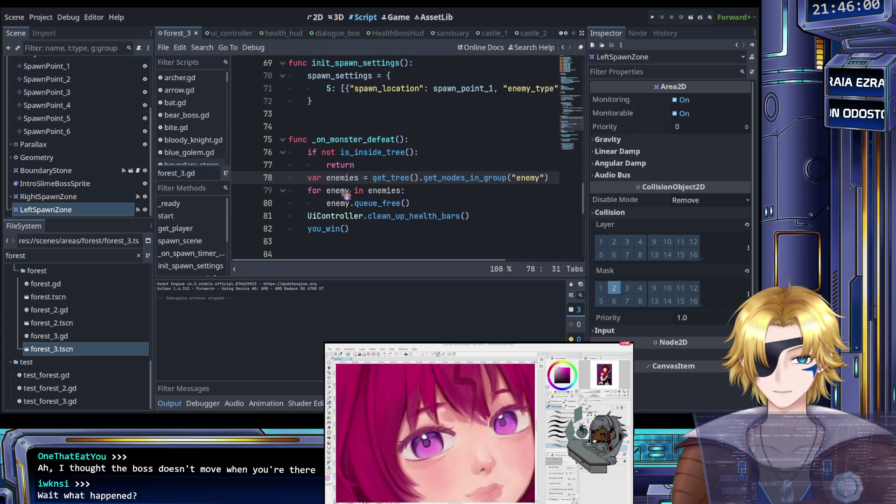
scroll(345, 195, up, 6)
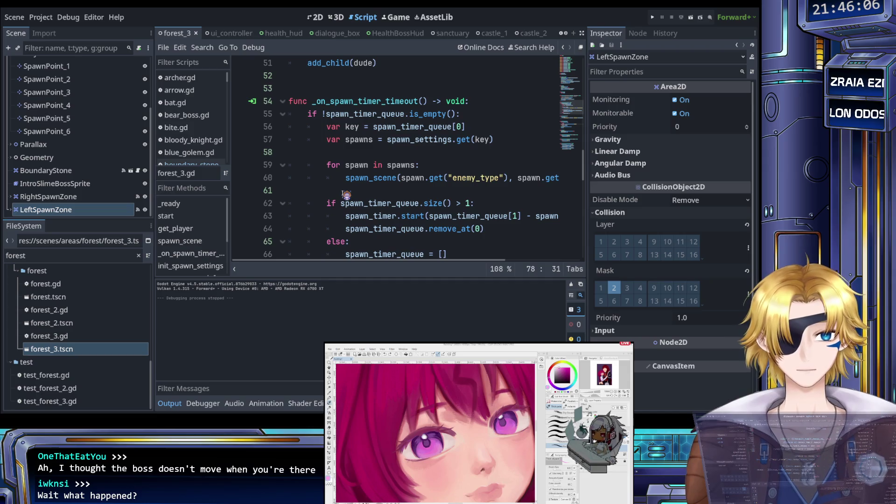
scroll(363, 191, down, 4)
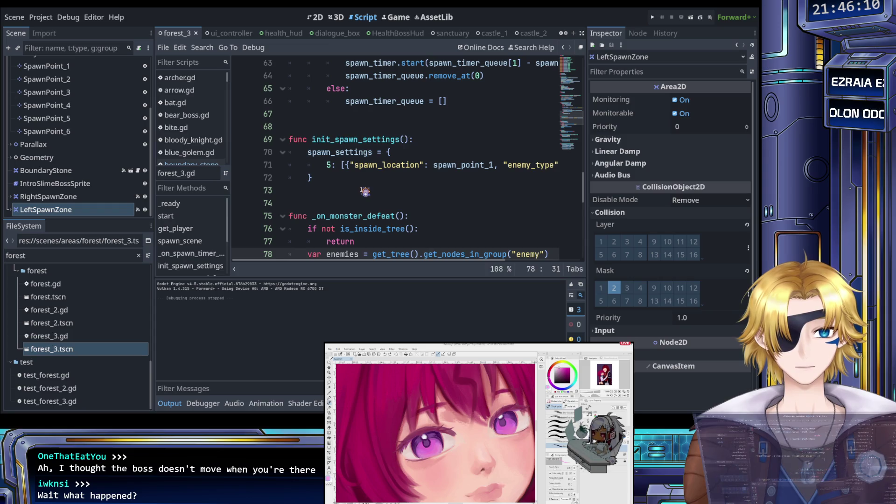
scroll(365, 192, down, 4)
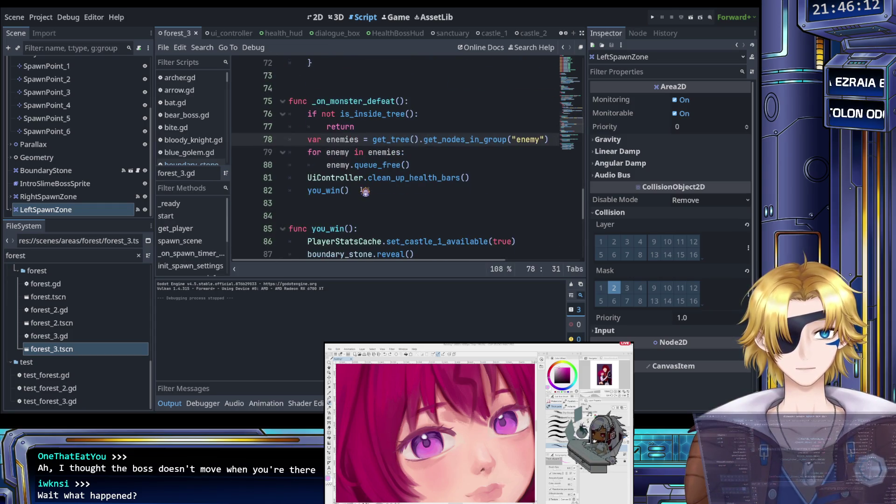
scroll(391, 175, up, 2)
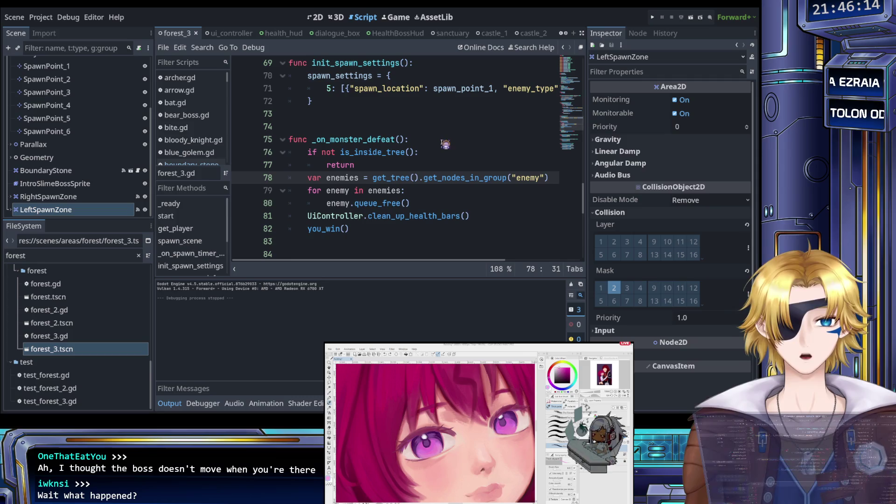
double_click(30, 256)
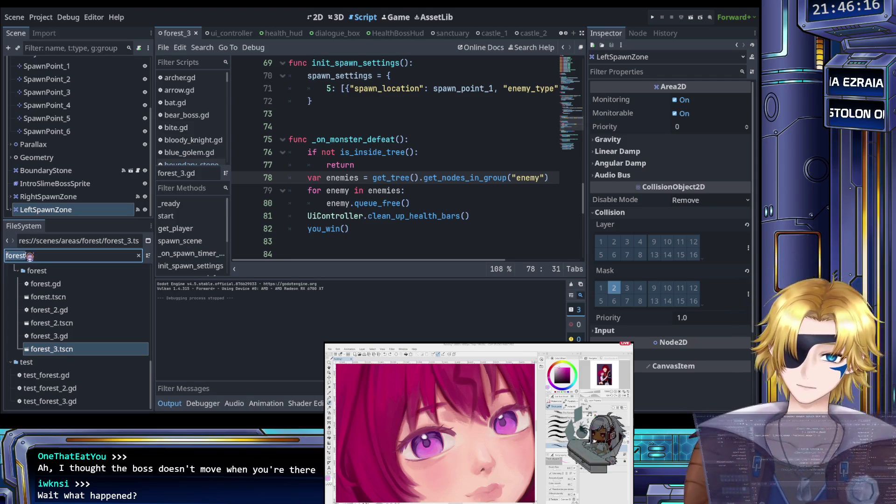
- Filter the files by 'slim', open slime_boss.tscn, and read the slime group assignment in its script
text(slim)
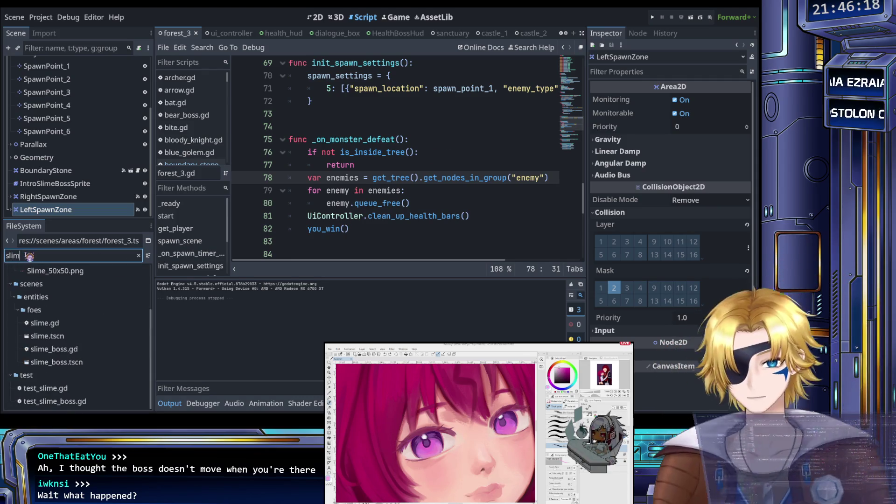
double_click(77, 362)
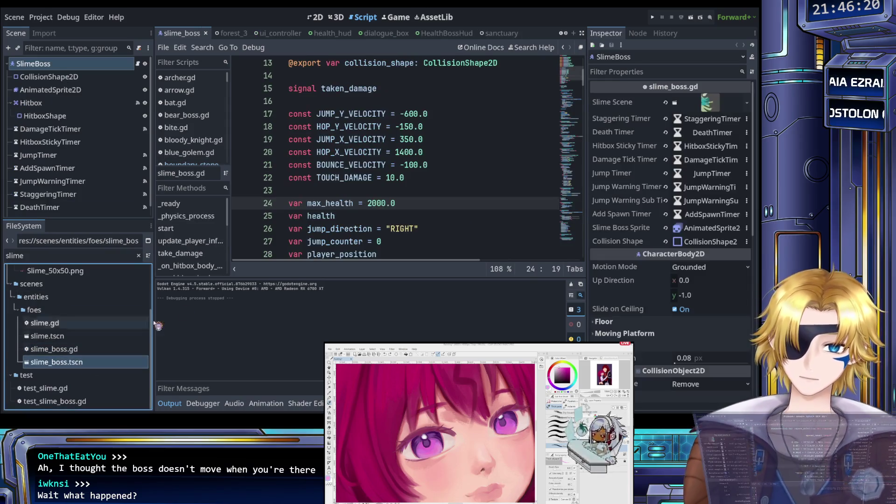
click(378, 229)
scroll(373, 254, down, 12)
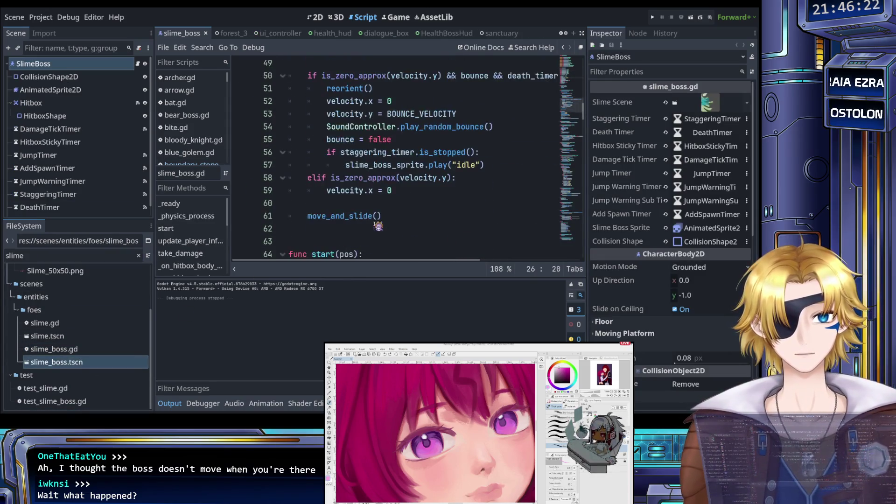
scroll(378, 226, down, 5)
scroll(378, 226, up, 1)
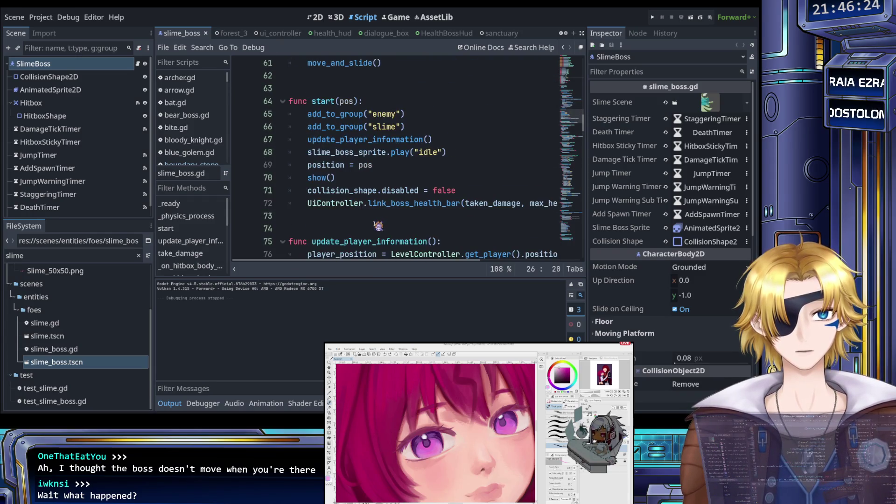
scroll(378, 226, up, 1)
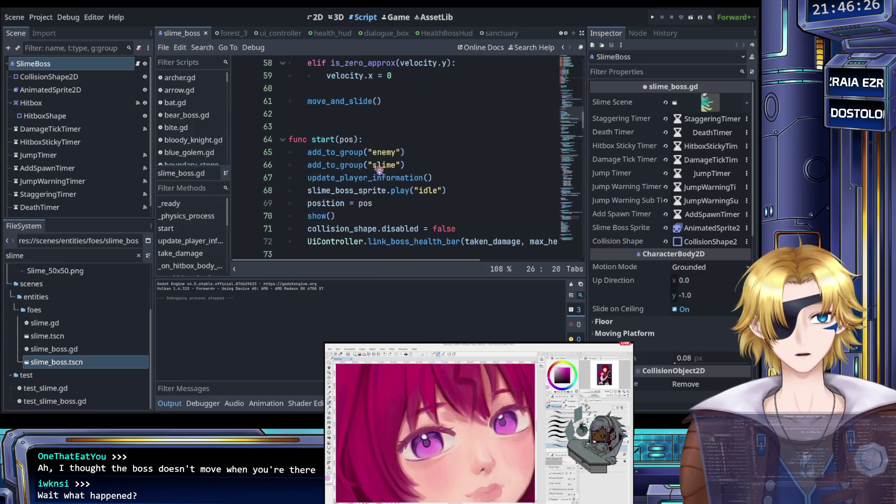
click(362, 165)
scroll(381, 192, down, 2)
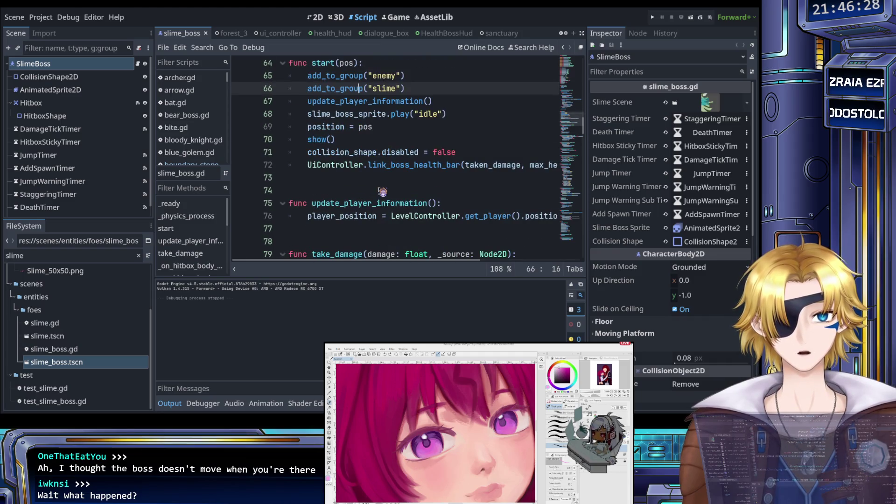
scroll(382, 192, down, 5)
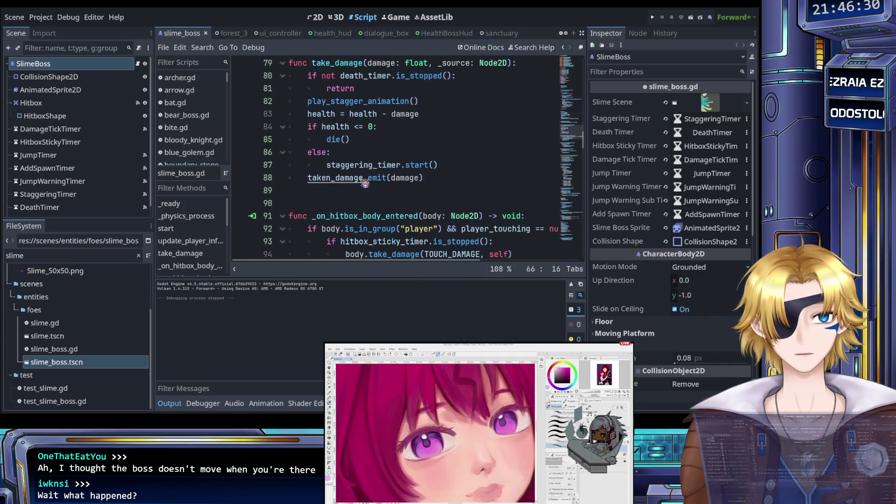
- Search the script for 'spawn' and inspect spawn_scene_on_boss, marking the line that adds the spawned dude
key(ctrl+f)
text(spawn)
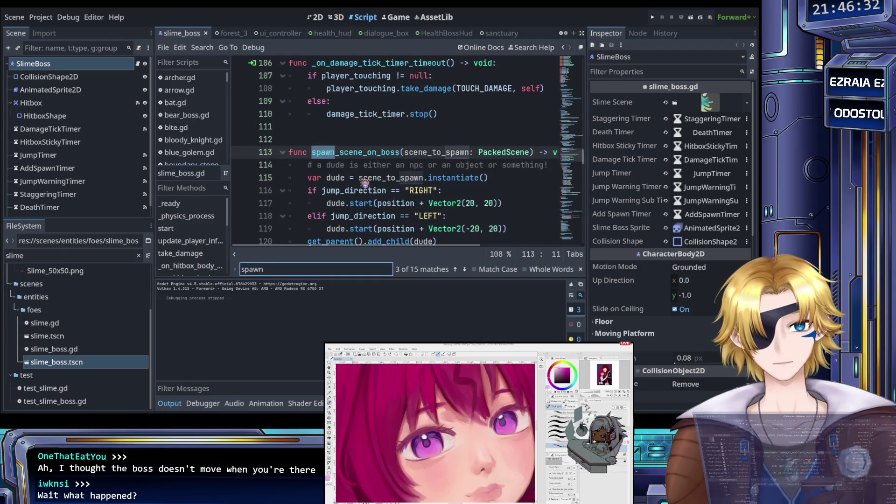
key(Escape)
click(362, 179)
scroll(364, 182, down, 1)
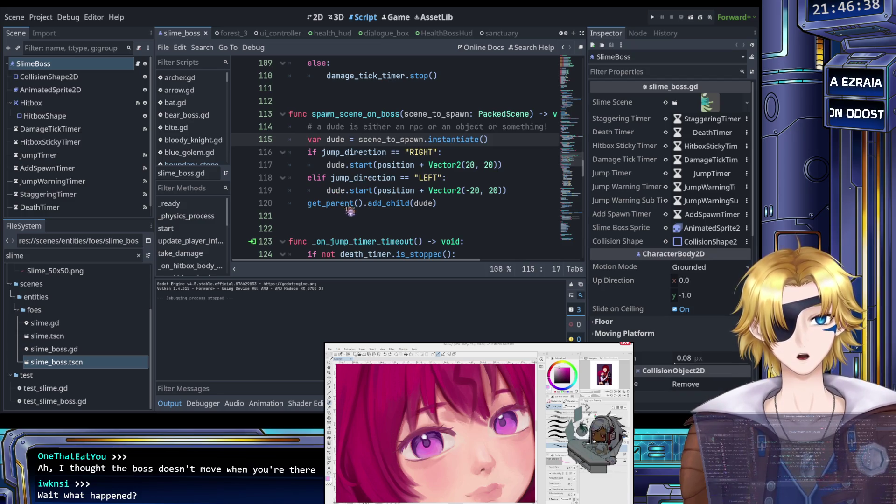
click(379, 205)
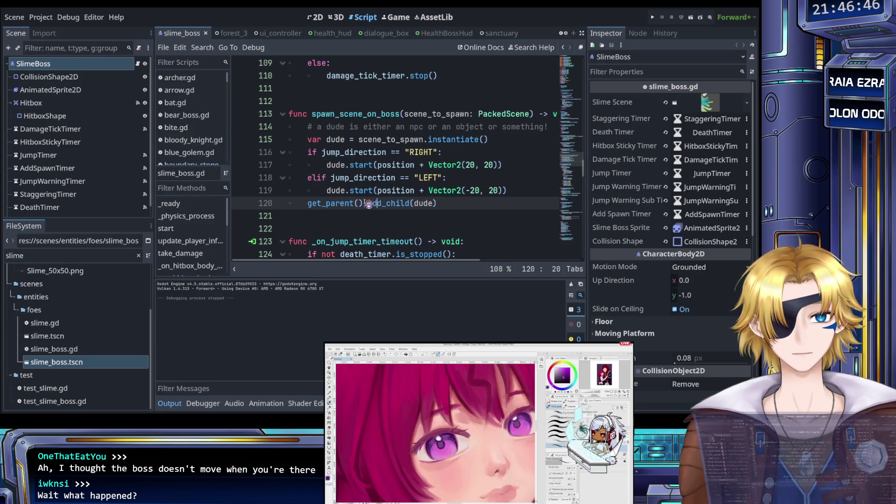
scroll(78, 135, down, 1)
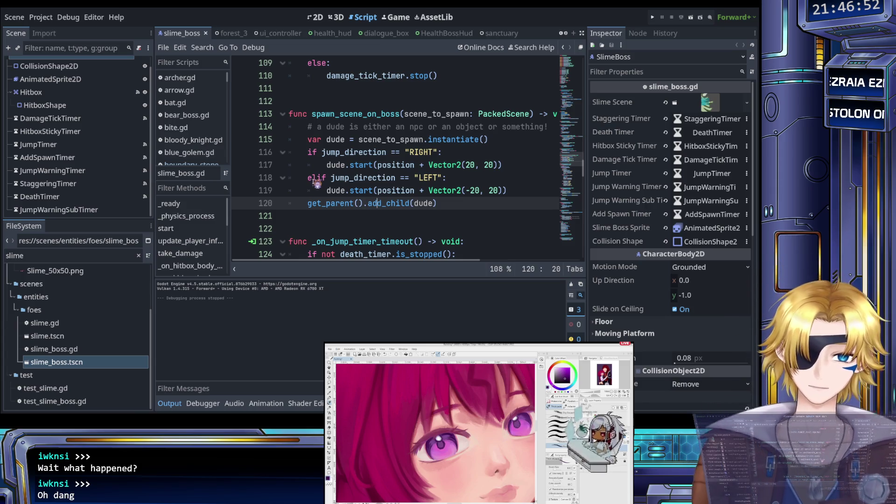
- Cycle through the 2D, 3D and Script views back to the script, then select the file filter text
click(315, 18)
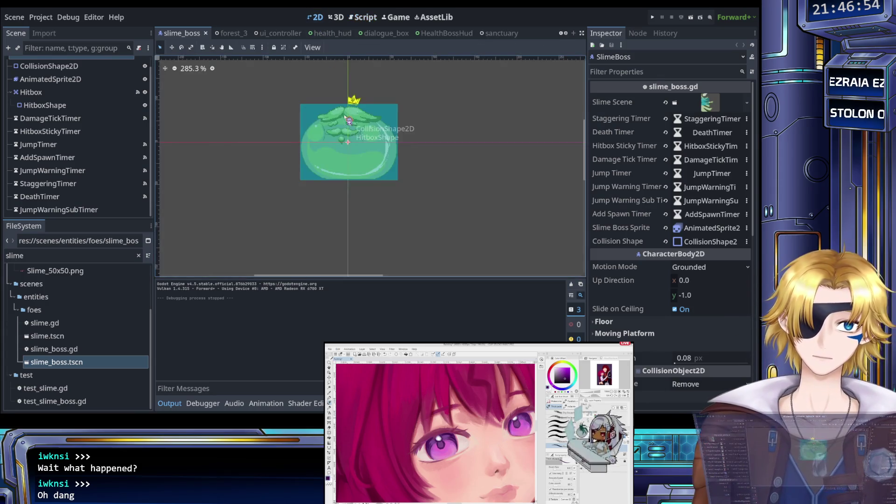
click(337, 17)
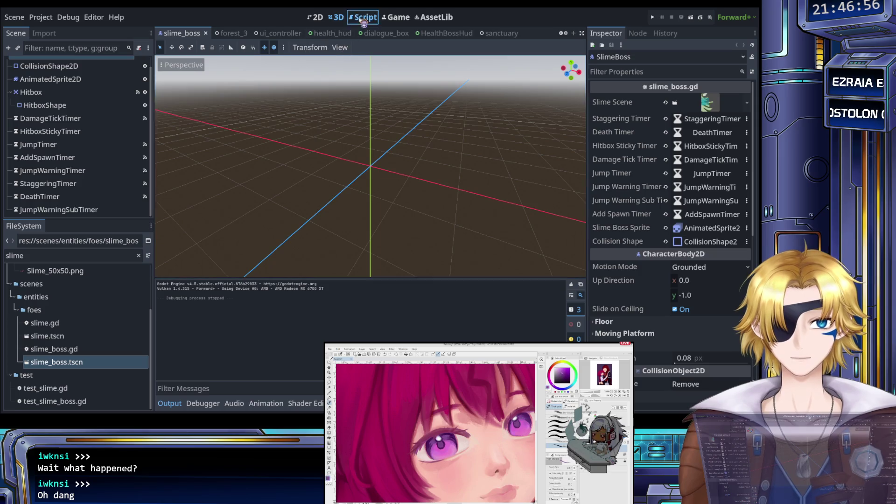
click(364, 17)
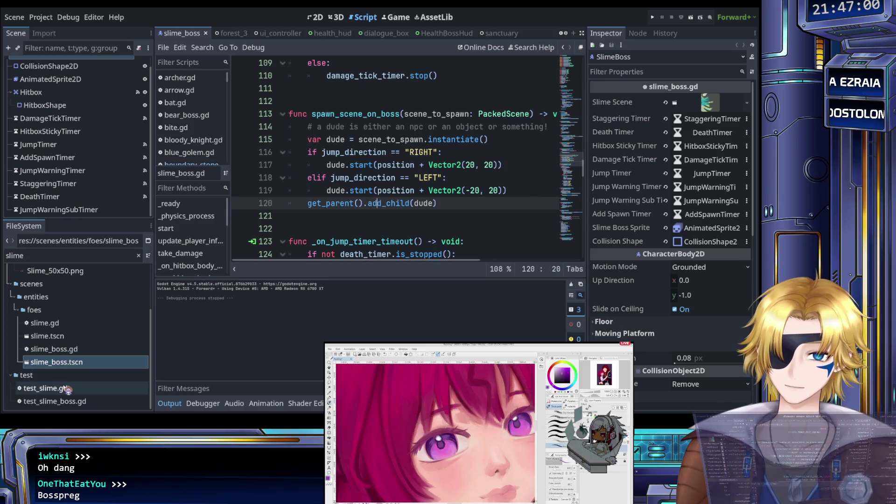
double_click(6, 255)
- Filter the files by 'forest', open the forest_3 scene, and save it
text(fores)
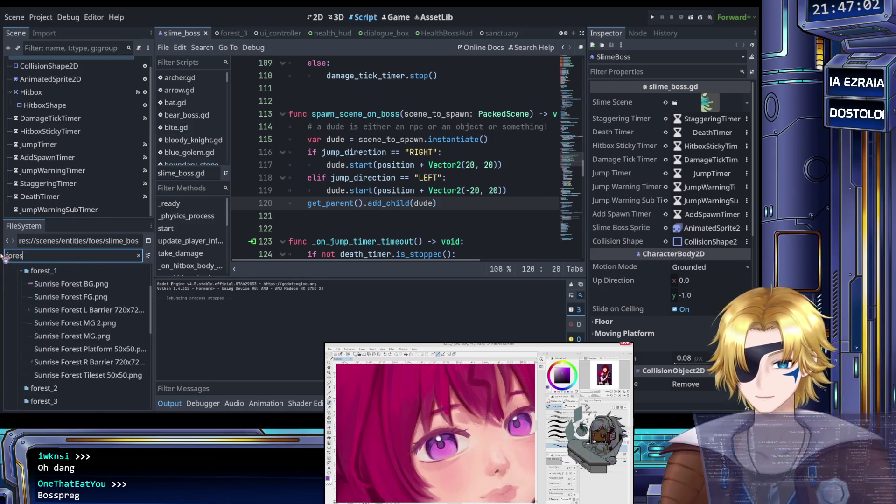
text(t)
scroll(75, 336, down, 3)
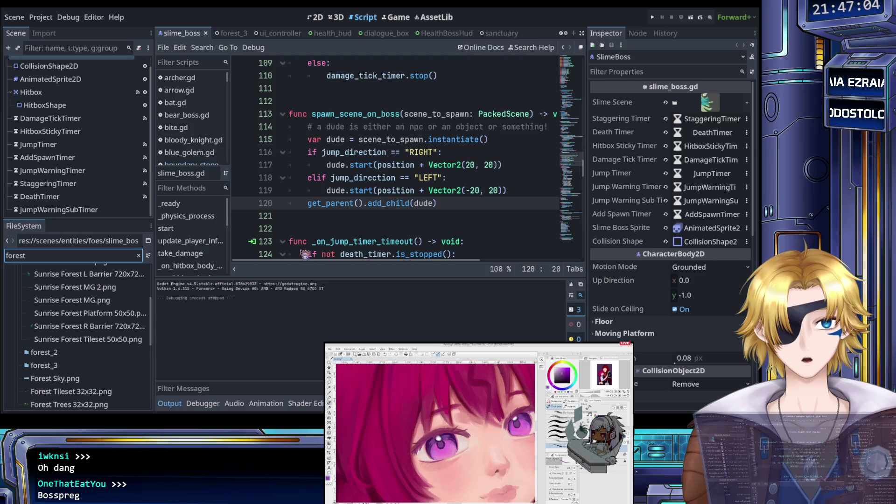
click(370, 204)
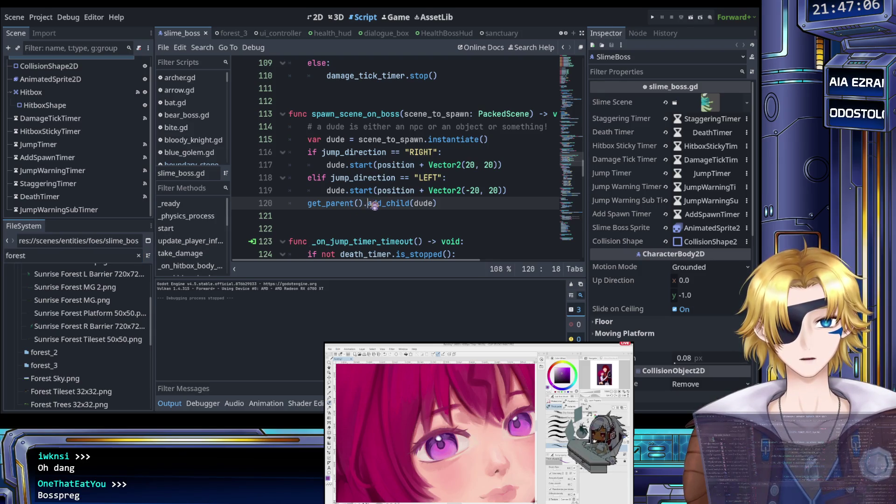
scroll(112, 313, down, 3)
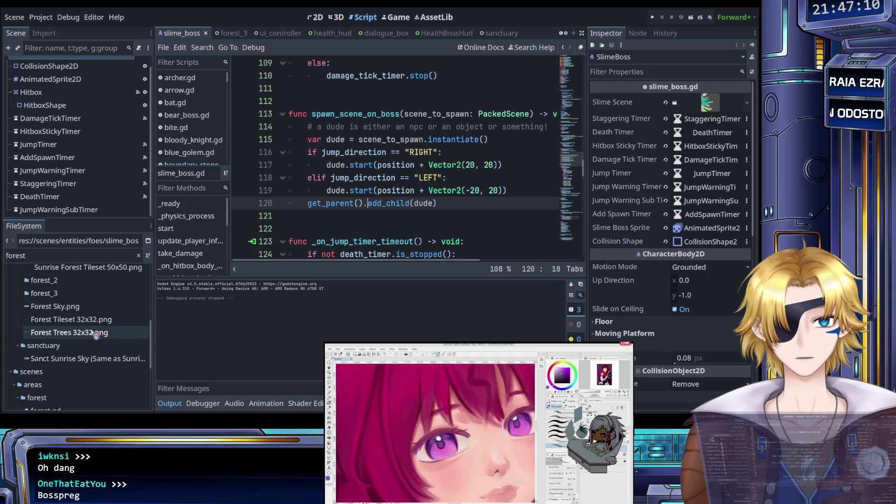
scroll(84, 347, up, 2)
scroll(77, 345, down, 4)
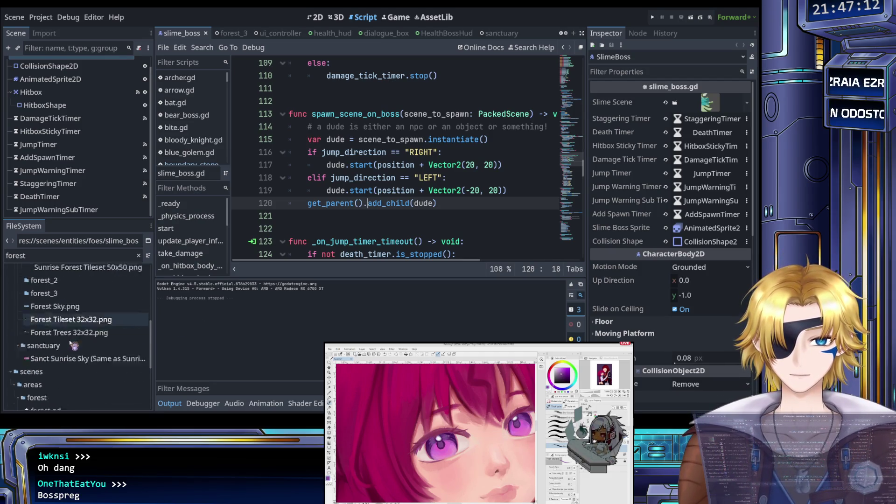
double_click(75, 385)
click(379, 190)
key(ctrl+s)
- Search forest_3.gd for '_scene' and jump to the previous spawn_scene match
key(ctrl+f)
text(_scene)
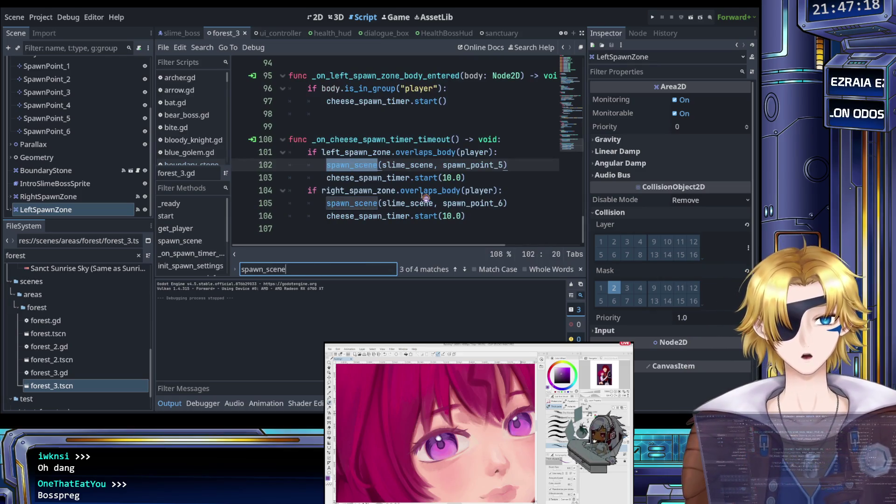
click(455, 270)
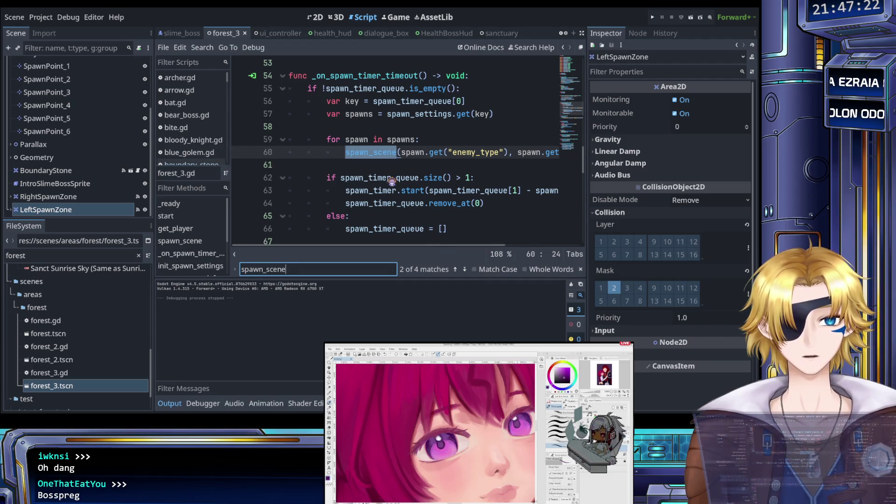
scroll(391, 181, up, 1)
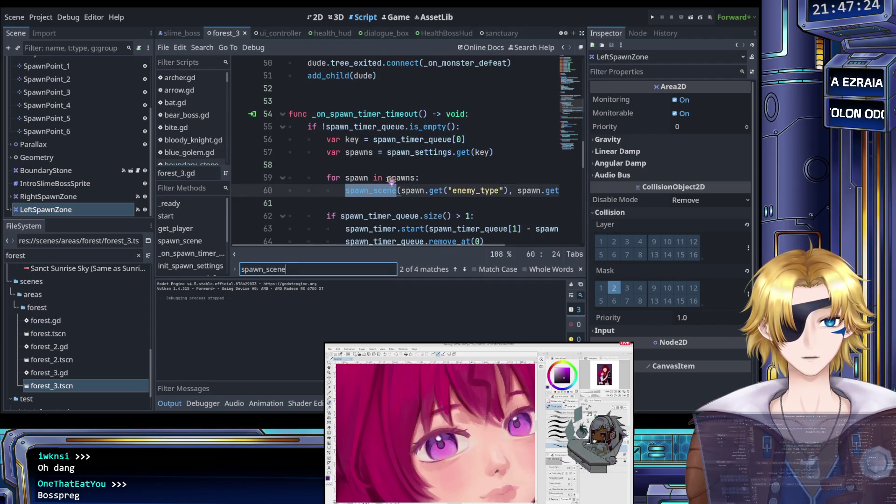
scroll(391, 181, down, 2)
scroll(387, 183, right, 3)
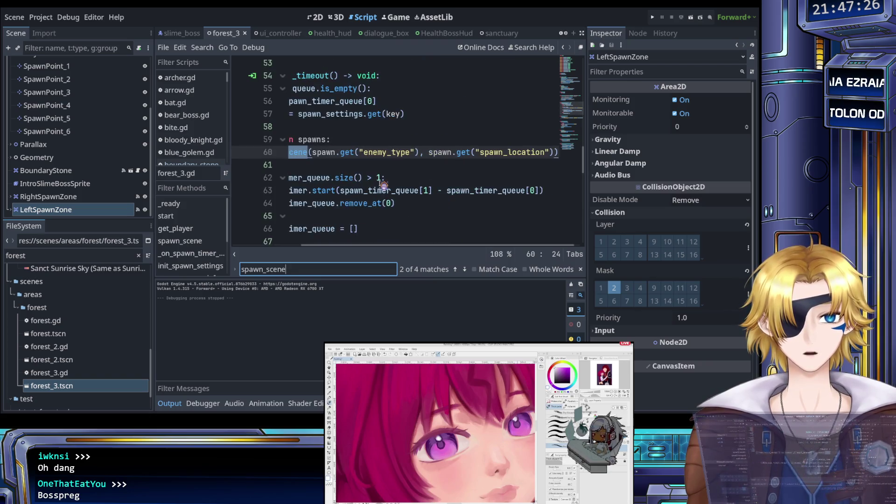
scroll(383, 187, left, 3)
scroll(383, 189, down, 15)
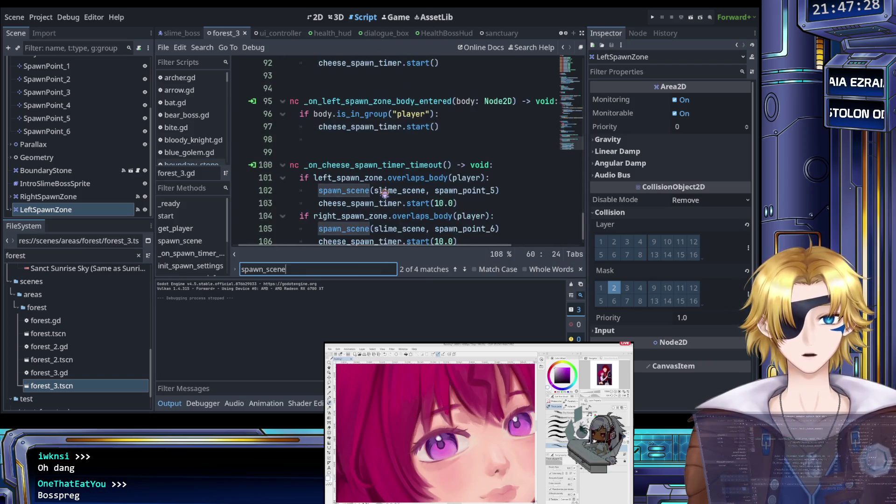
scroll(383, 196, up, 15)
scroll(383, 196, up, 2)
scroll(383, 196, down, 1)
scroll(383, 196, right, 3)
scroll(383, 196, left, 3)
scroll(382, 196, up, 2)
scroll(383, 196, up, 1)
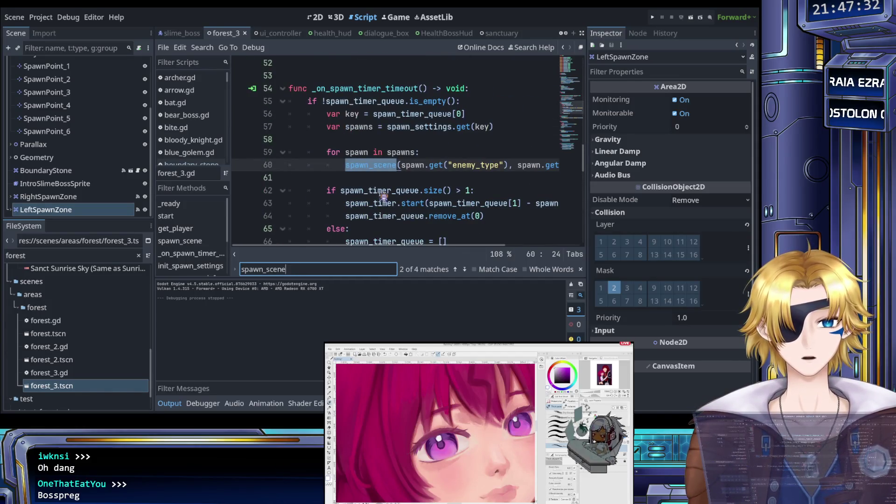
- Ctrl+click the spawn_scene call on line 60 to jump to its function definition
click(382, 180)
scroll(382, 180, down, 2)
scroll(382, 180, up, 1)
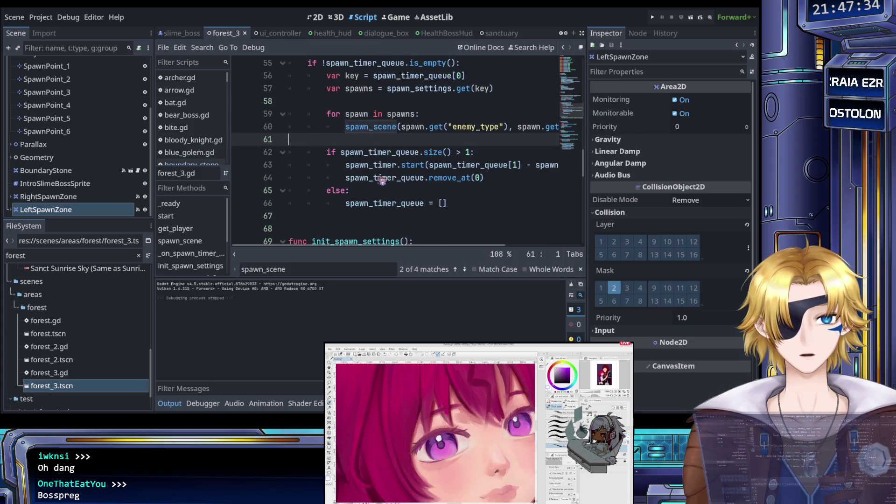
scroll(382, 180, right, 3)
scroll(382, 181, left, 3)
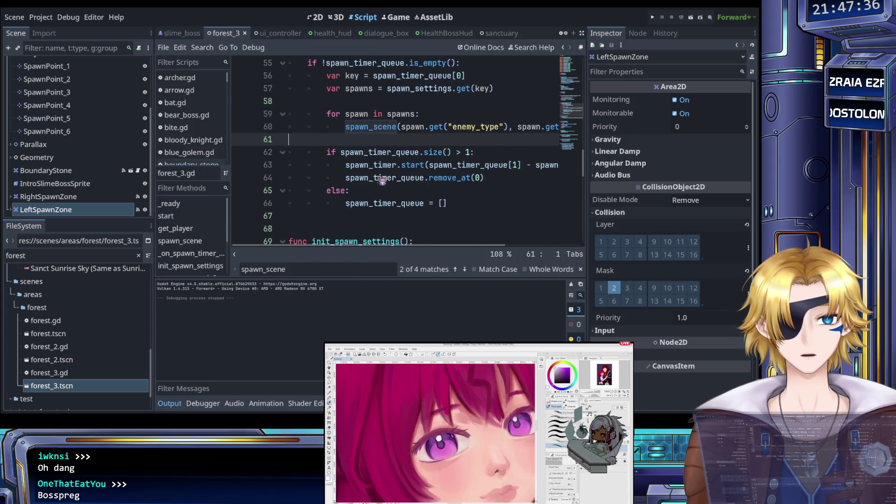
scroll(382, 189, right, 3)
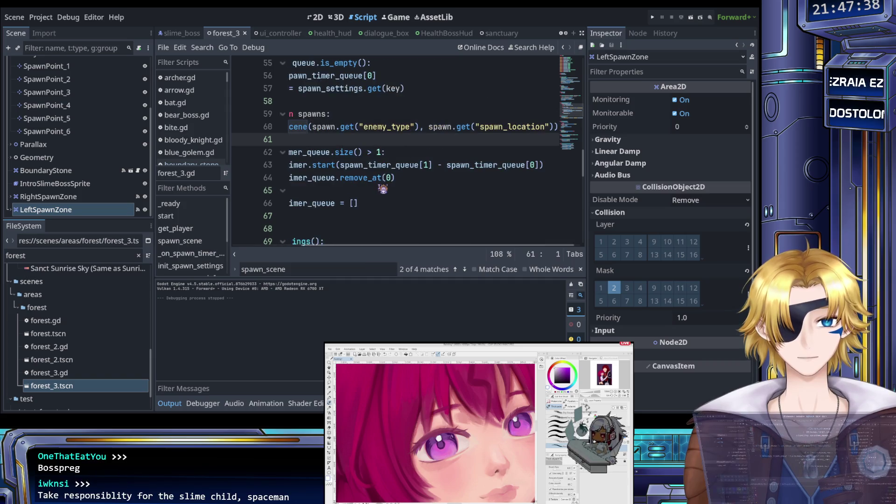
scroll(382, 188, left, 3)
scroll(383, 188, up, 1)
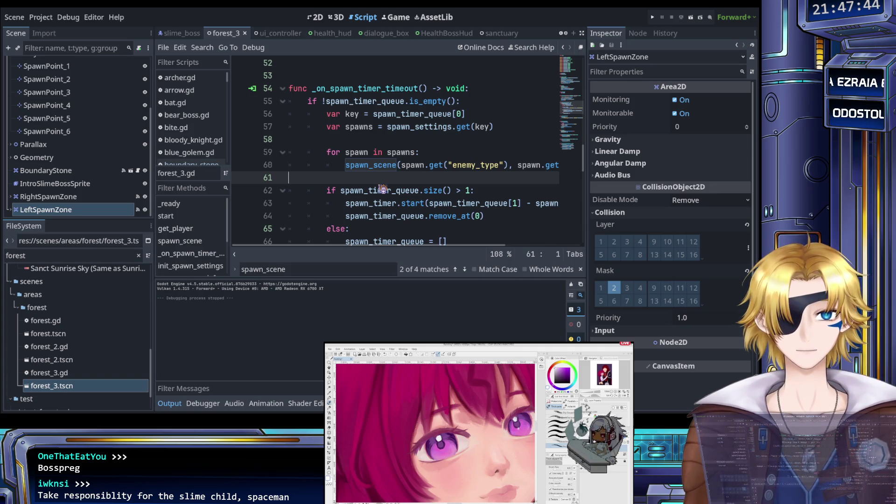
click(410, 169)
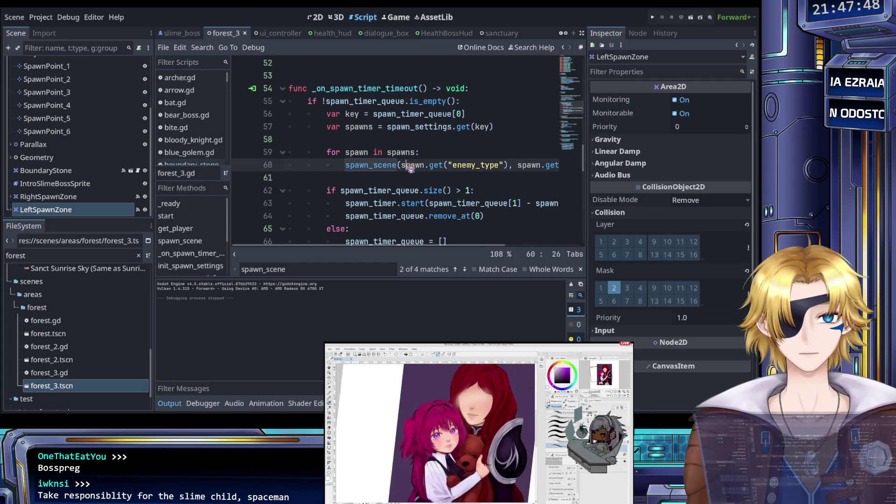
scroll(410, 169, right, 3)
scroll(410, 169, left, 3)
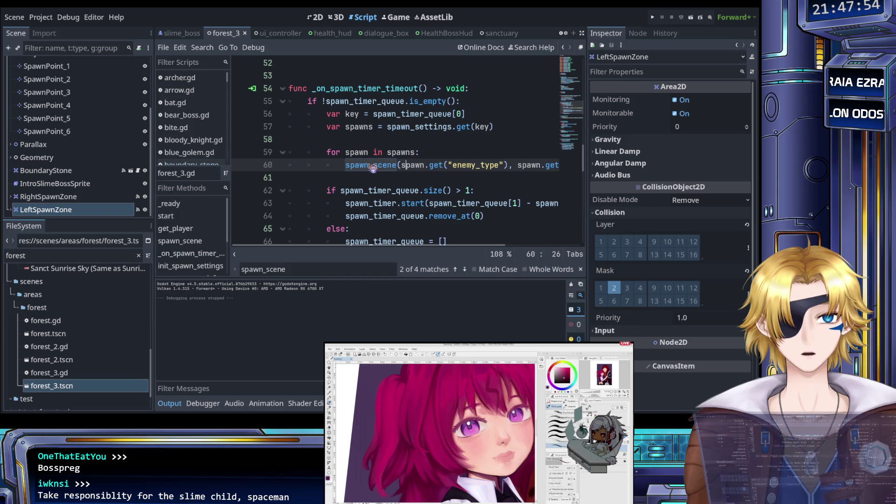
ctrl+click(386, 170)
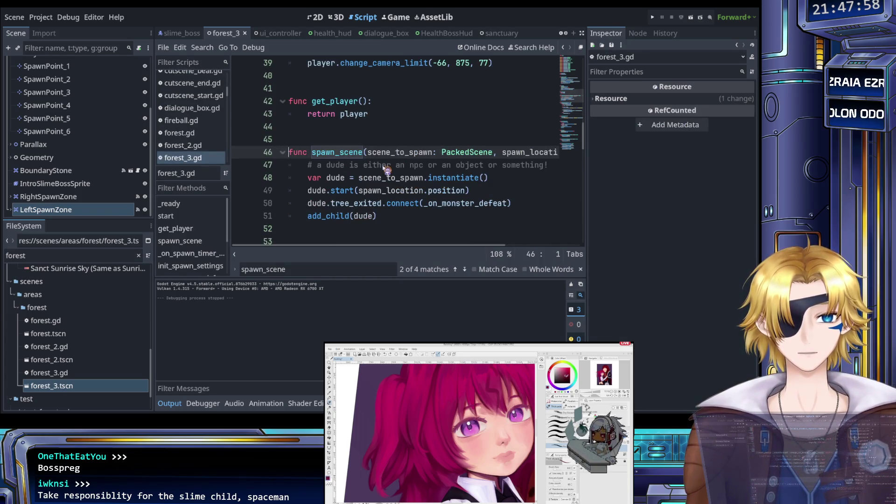
double_click(375, 152)
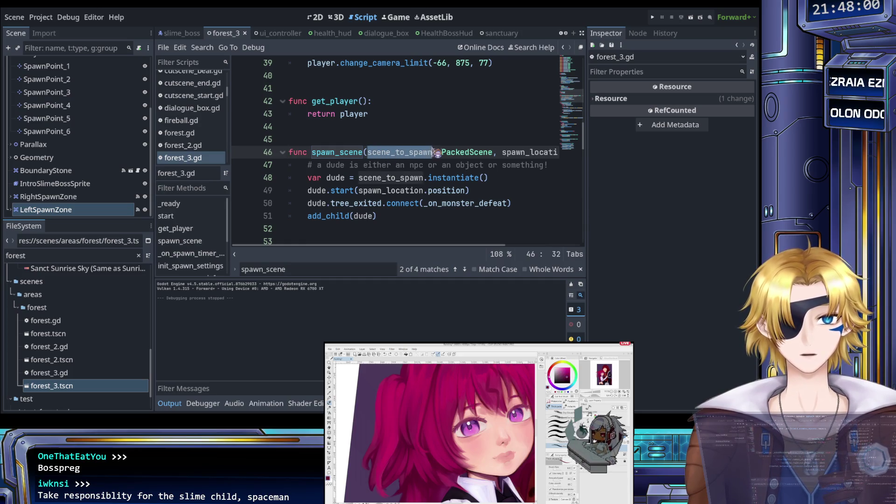
scroll(409, 170, up, 6)
scroll(408, 170, up, 3)
scroll(408, 170, down, 14)
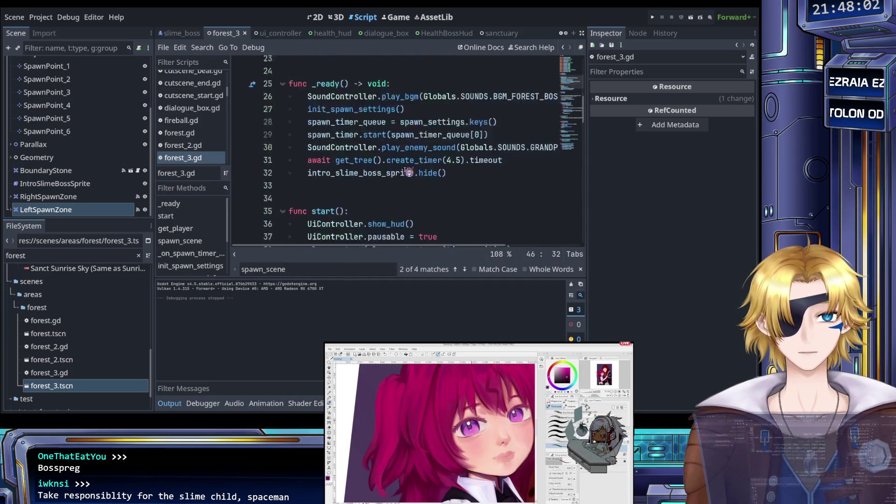
scroll(407, 174, down, 2)
click(462, 203)
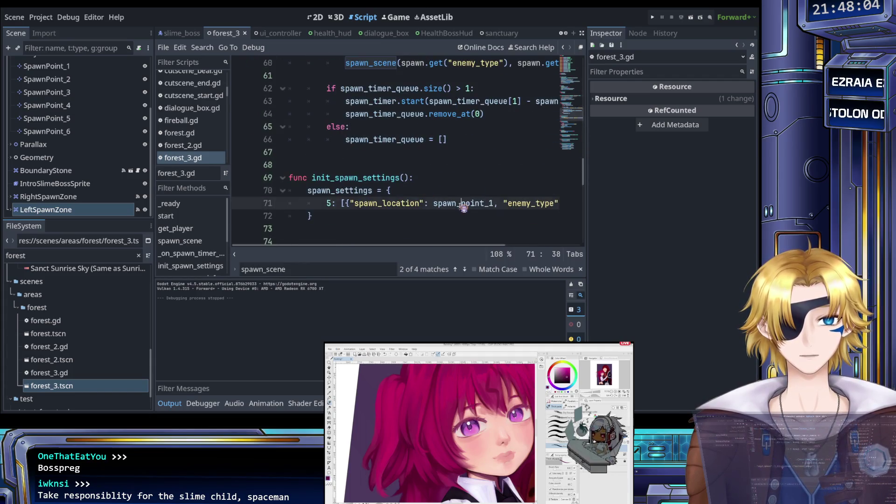
scroll(443, 204, right, 3)
key(End)
scroll(442, 200, up, 12)
scroll(442, 200, left, 3)
scroll(442, 200, down, 3)
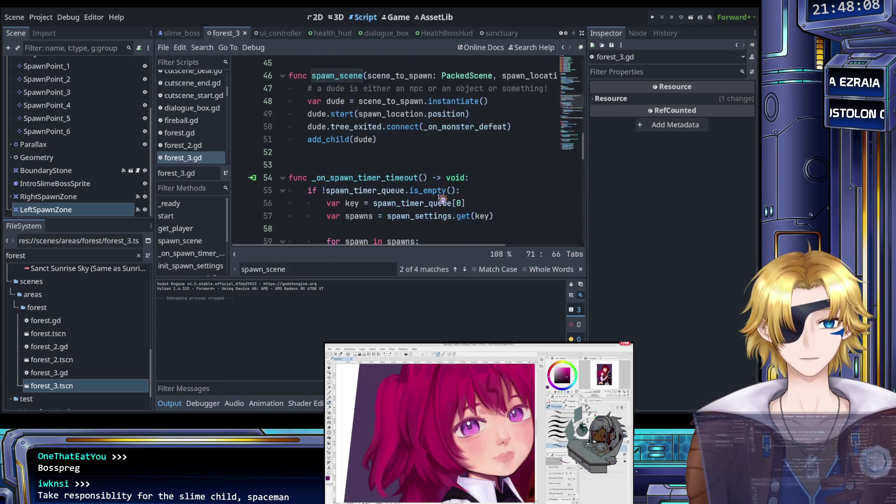
scroll(442, 199, up, 1)
scroll(442, 199, down, 2)
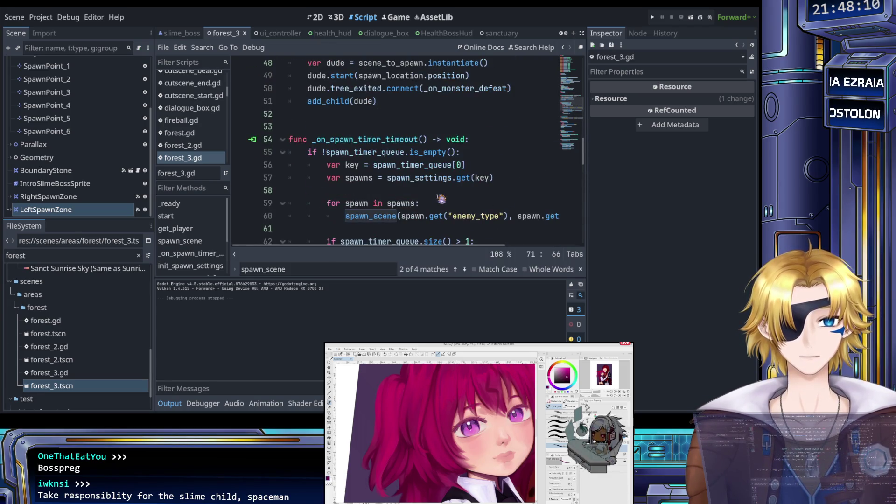
scroll(441, 200, down, 1)
scroll(441, 198, down, 1)
scroll(441, 198, right, 3)
scroll(436, 197, left, 3)
scroll(431, 196, right, 3)
scroll(432, 197, left, 3)
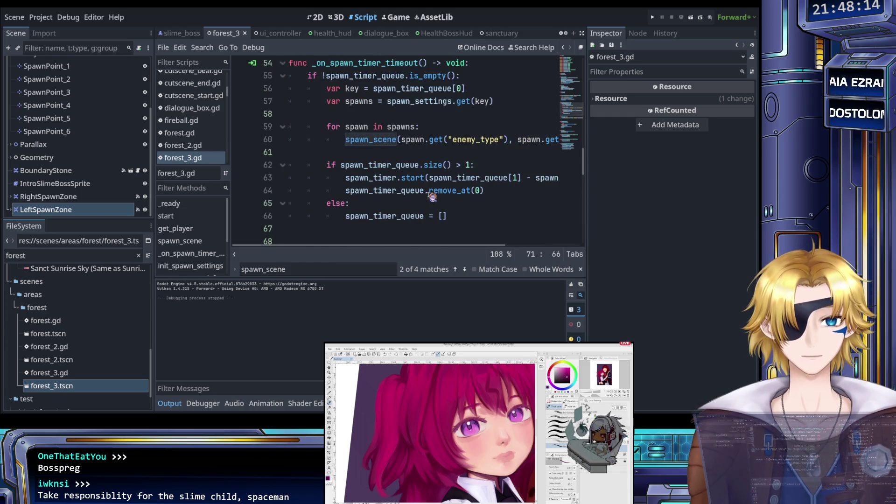
scroll(432, 196, right, 3)
scroll(432, 196, left, 3)
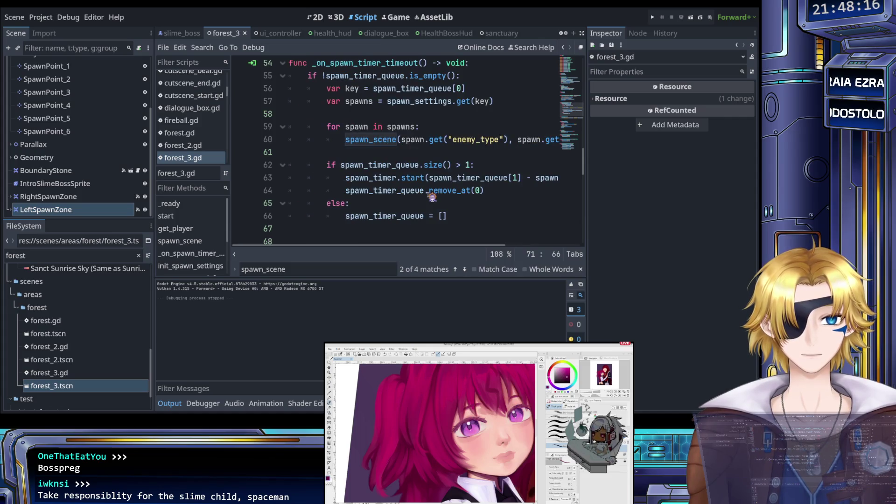
scroll(432, 197, up, 1)
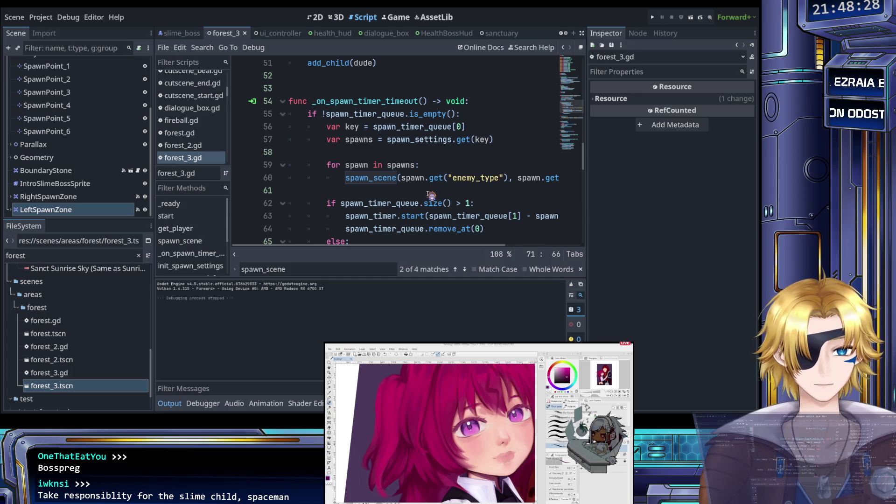
scroll(422, 191, down, 2)
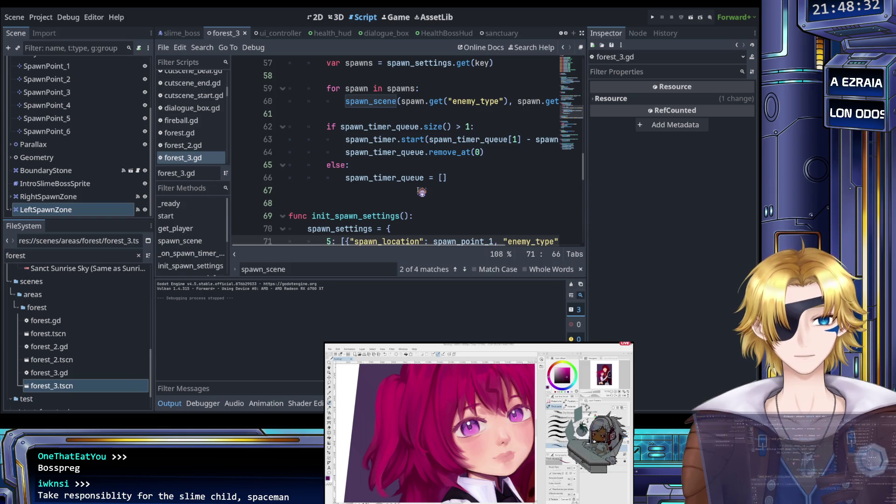
scroll(422, 192, up, 1)
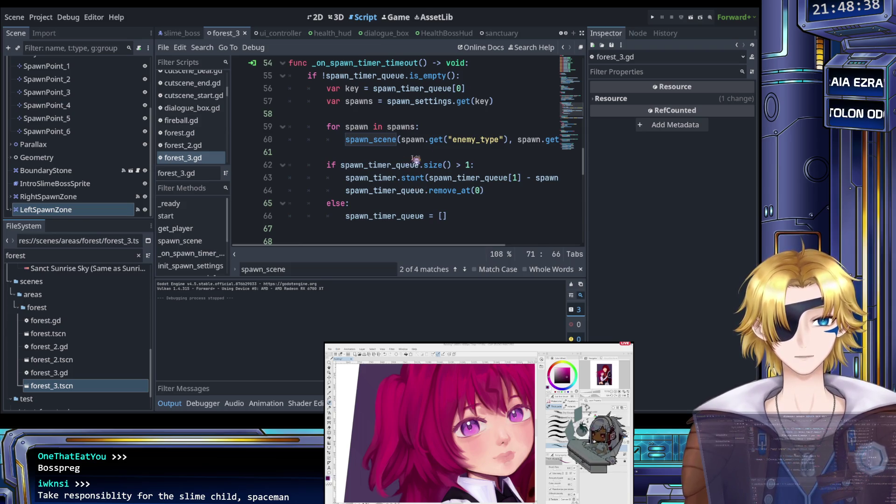
click(417, 141)
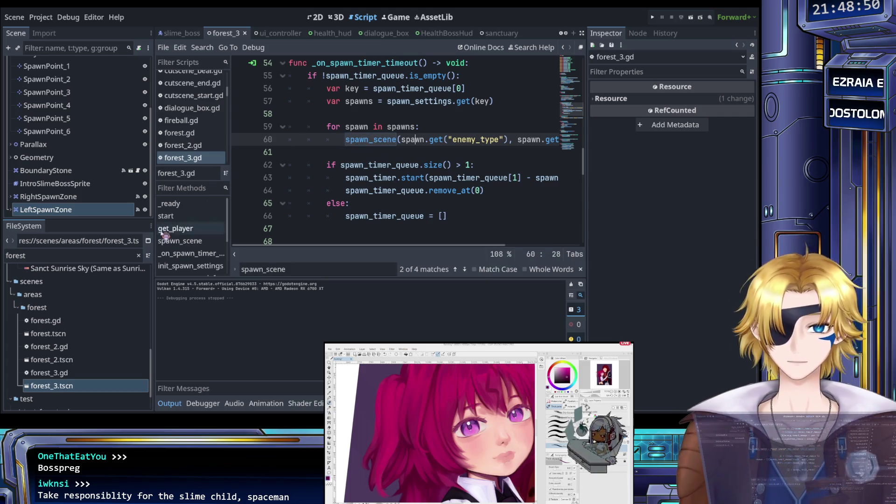
- Filter the FileSystem by 'slime' and open slime_boss.gd for editing
click(30, 255)
drag(30, 255, 7, 253)
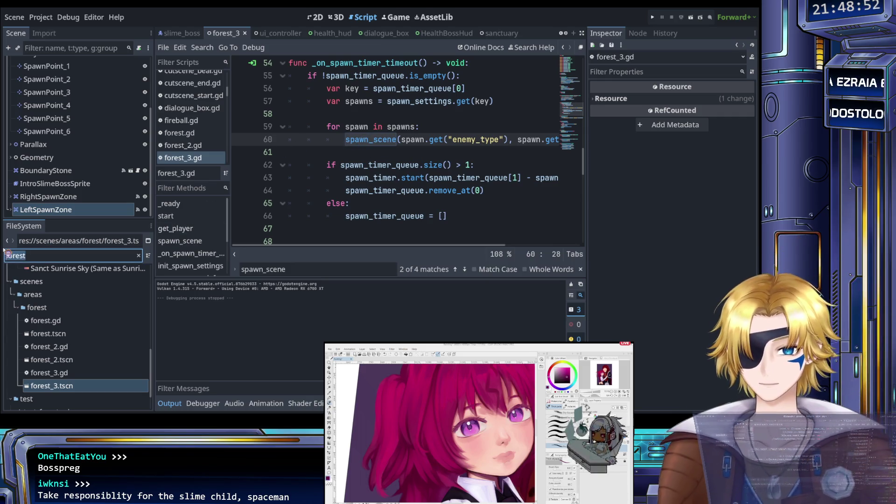
text(slime)
click(80, 350)
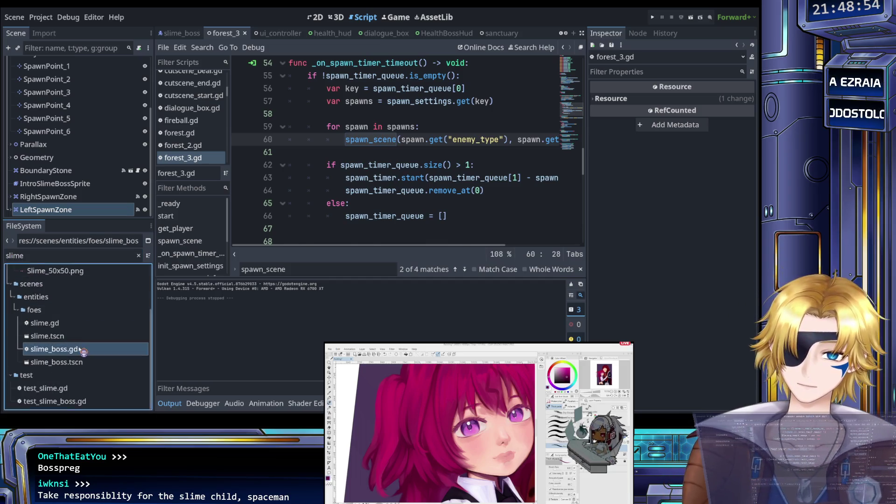
double_click(84, 362)
click(345, 217)
key(ctrl+s)
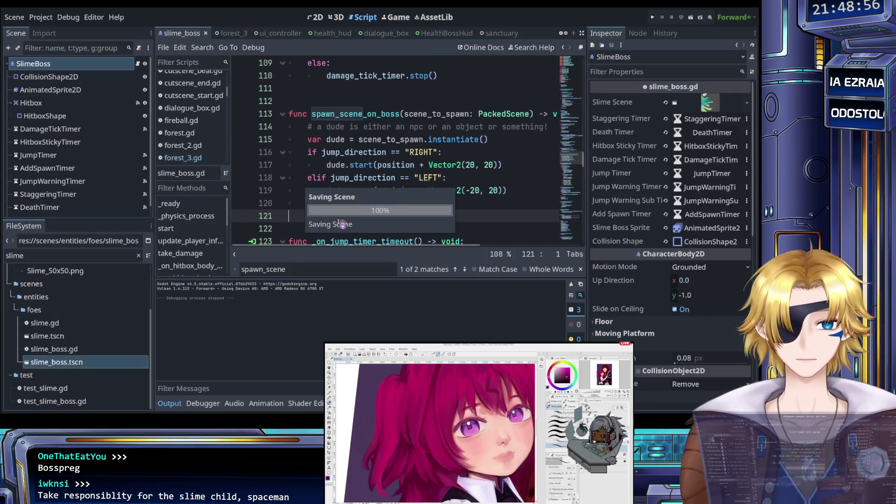
- Duplicate line 66's add_to_group("slime"), change the copy to add_to_group("boss"), and save
scroll(331, 216, up, 5)
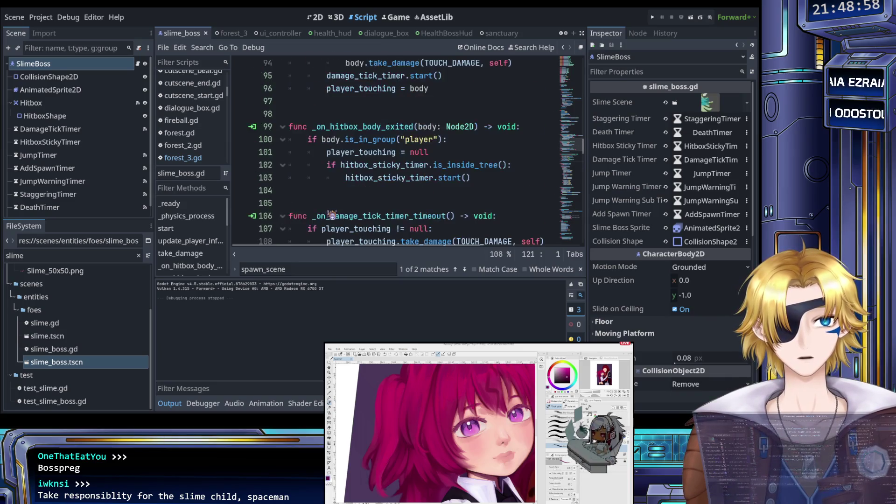
scroll(331, 215, up, 12)
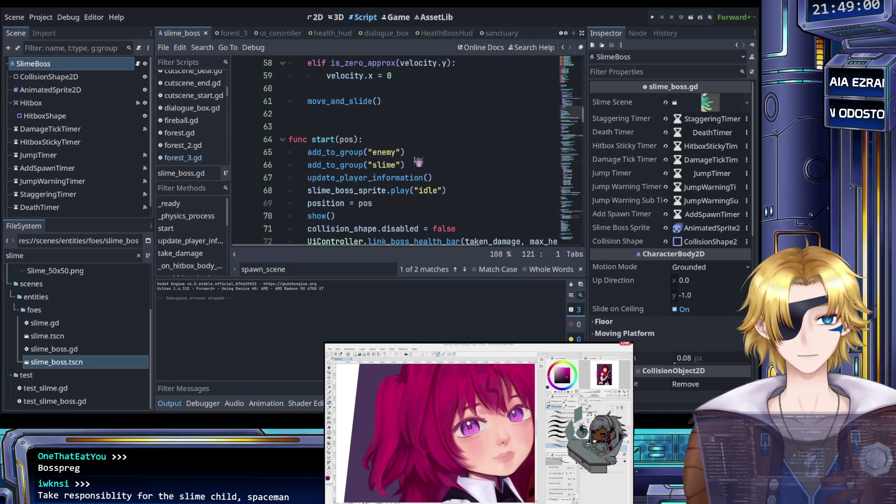
click(417, 164)
key(shift+Home)
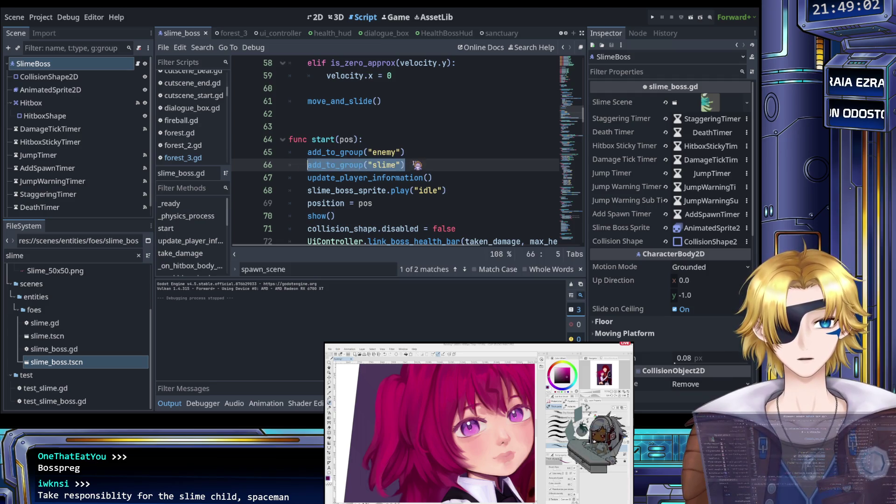
key(ctrl+c)
key(End)
key(Return)
key(ctrl+v)
drag(396, 178, 372, 177)
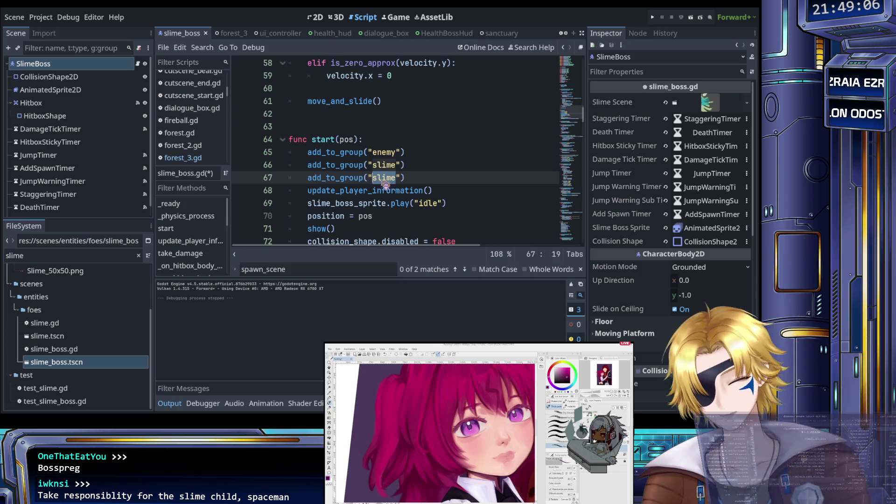
text(boss)
key(ctrl+s)
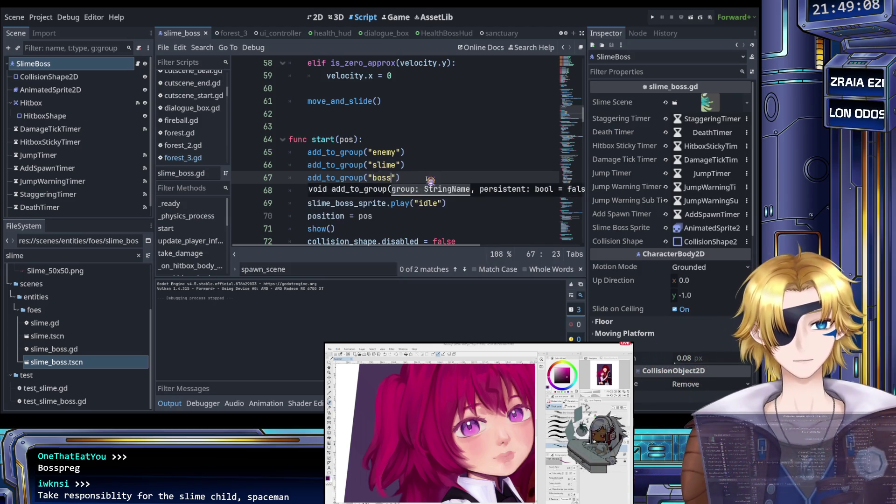
- Review the spawn_scene_on_boss function further down slime_boss.gd
click(430, 180)
scroll(372, 133, down, 4)
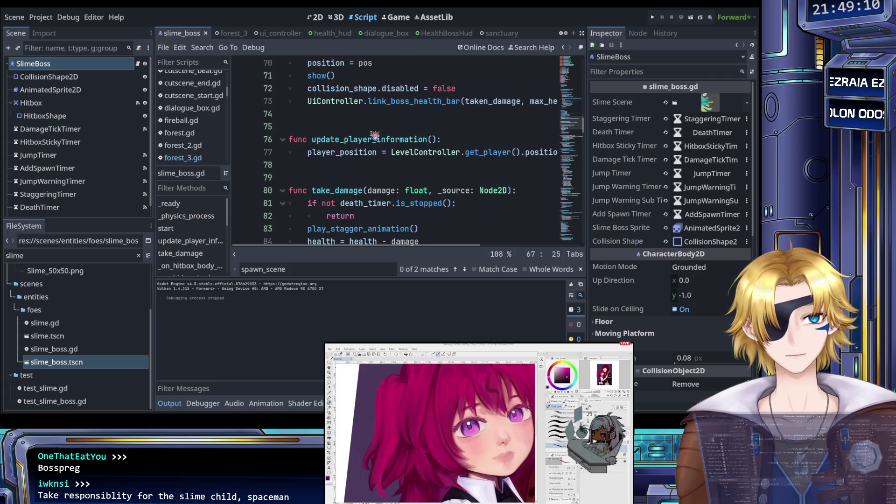
scroll(338, 176, down, 6)
scroll(338, 176, down, 8)
scroll(338, 176, up, 1)
double_click(358, 127)
scroll(358, 131, right, 3)
scroll(347, 139, left, 3)
- Look over the get_parent().add_child call on line 121 of spawn_scene_on_boss
click(348, 126)
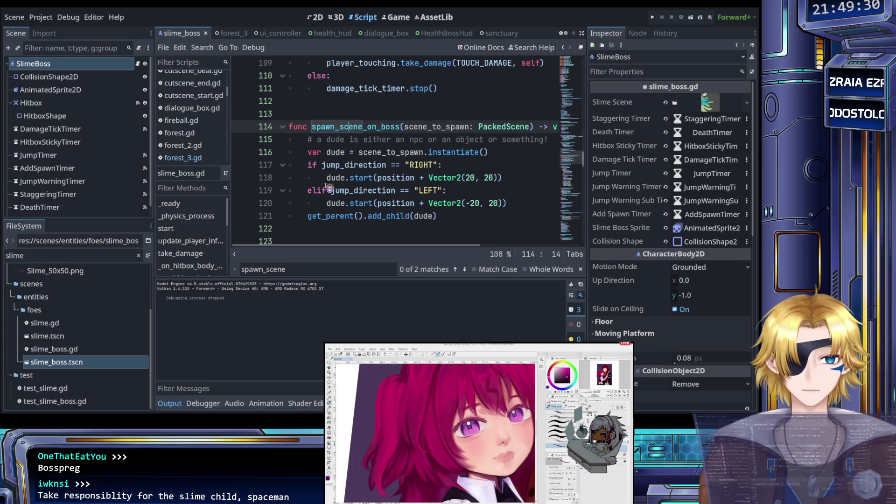
click(328, 217)
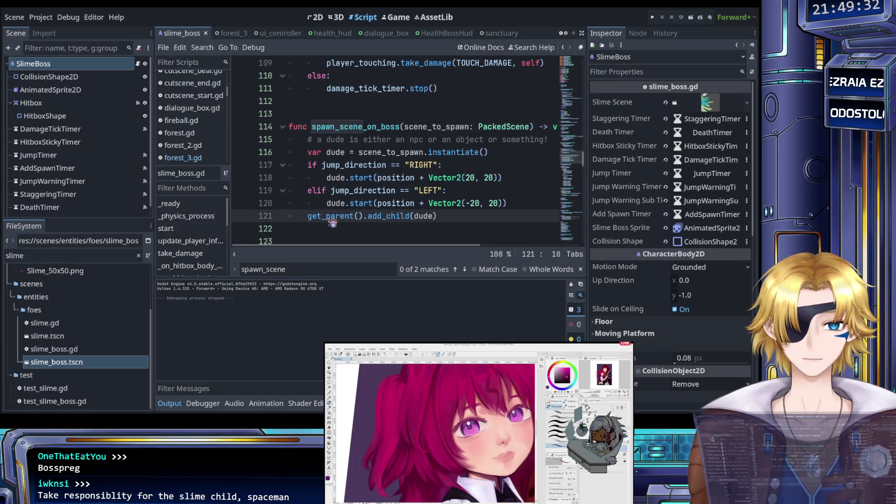
click(388, 217)
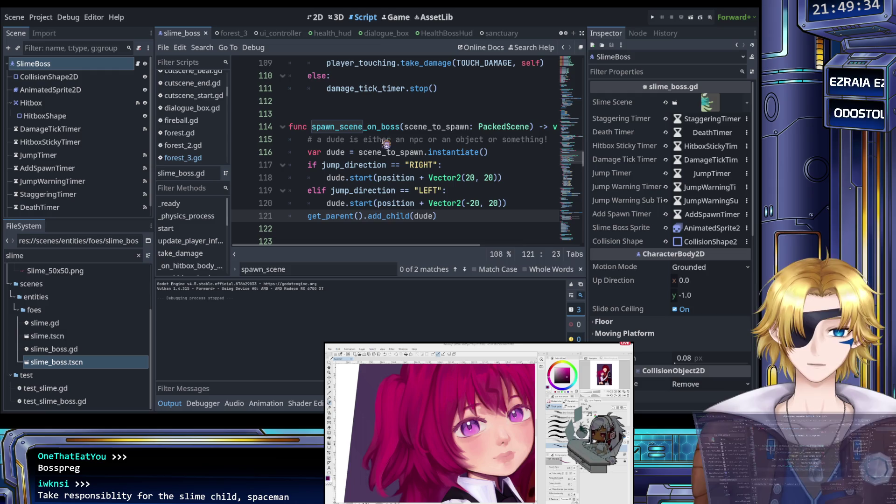
- Cycle through the 2D, 3D and Script workspaces, then focus the FileSystem filter
click(325, 20)
click(338, 19)
click(362, 17)
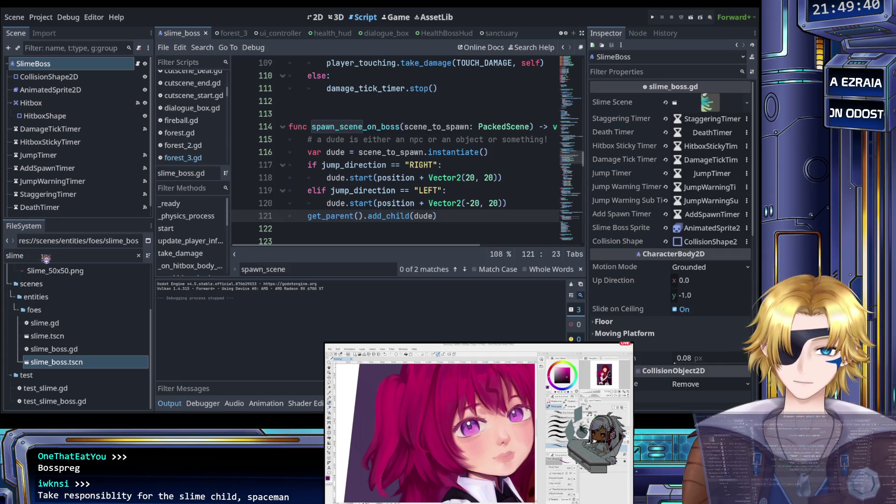
click(75, 260)
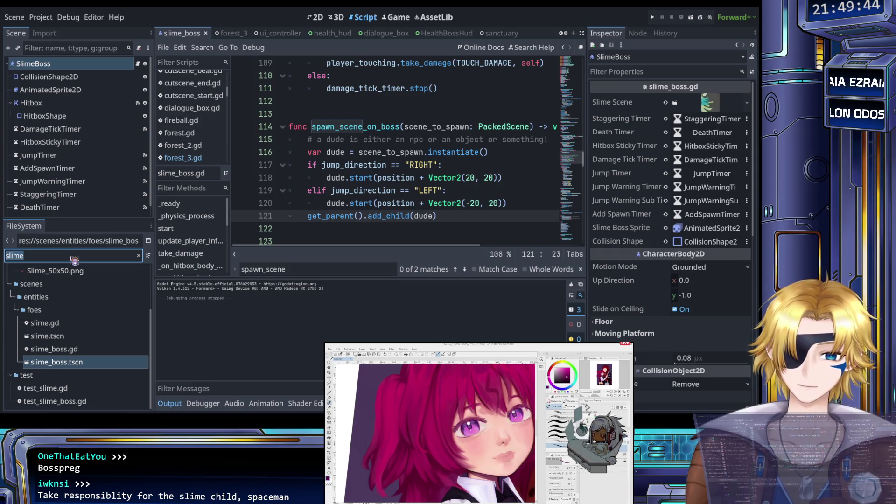
- Filter the FileSystem by 'forest' and open forest_3.tscn and forest_3.gd
text(forest)
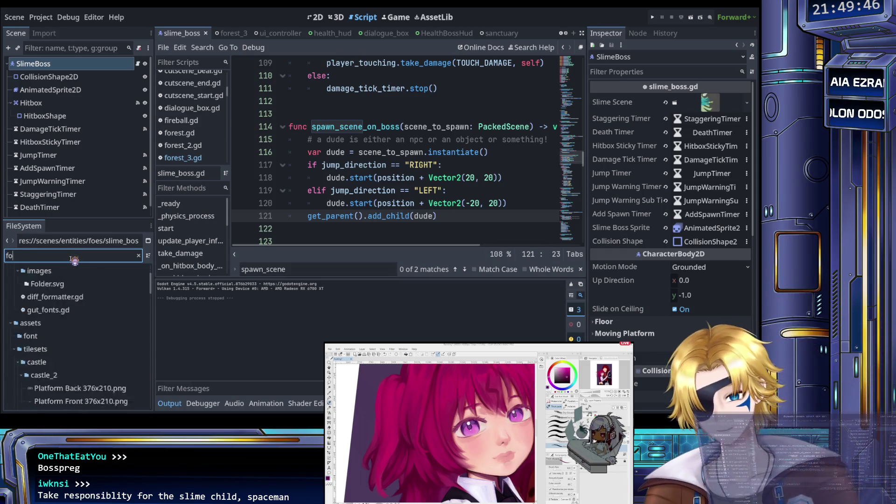
scroll(68, 359, down, 5)
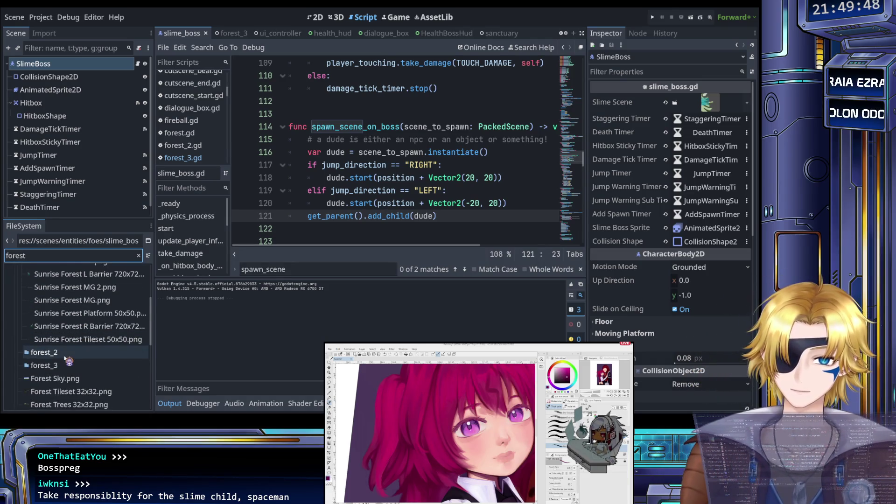
double_click(74, 349)
double_click(49, 336)
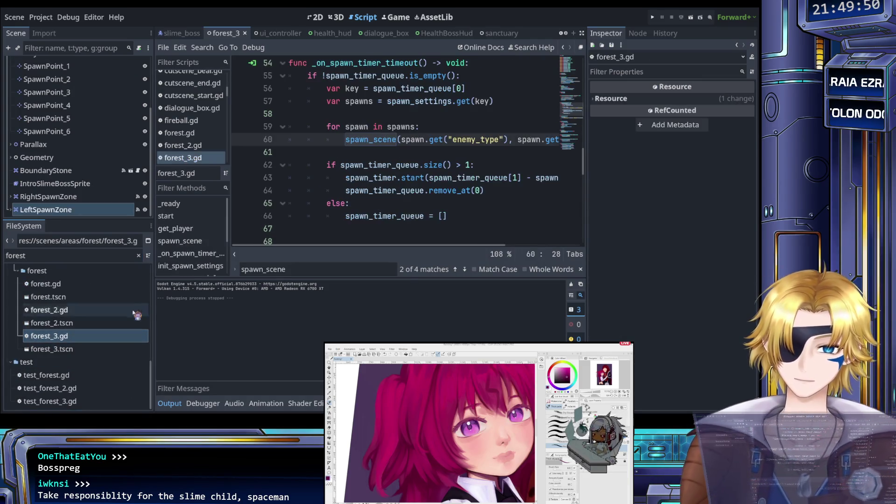
click(334, 179)
key(ctrl+s)
- Scroll forest_3.gd to bring the spawn_scene function into view
scroll(335, 179, down, 4)
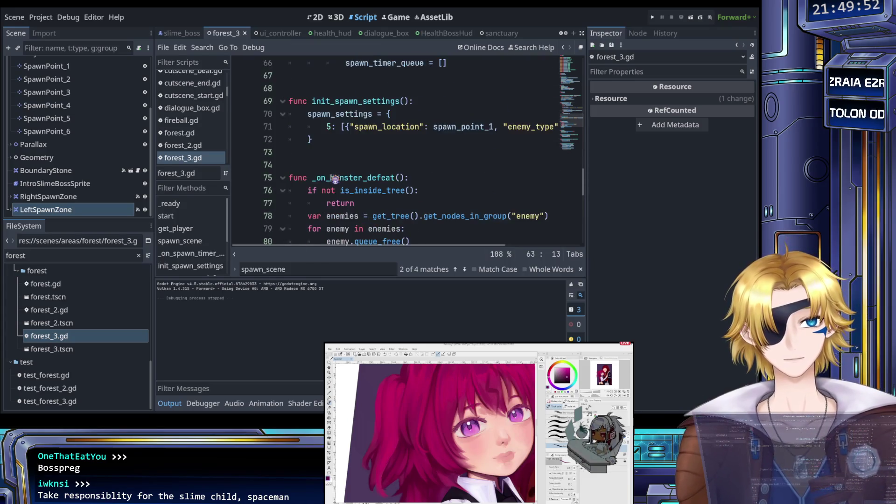
scroll(334, 179, down, 9)
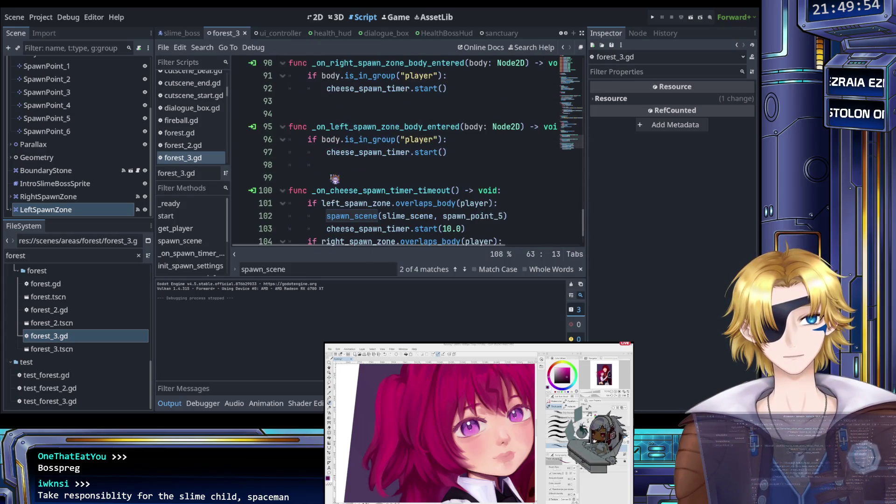
scroll(339, 186, up, 4)
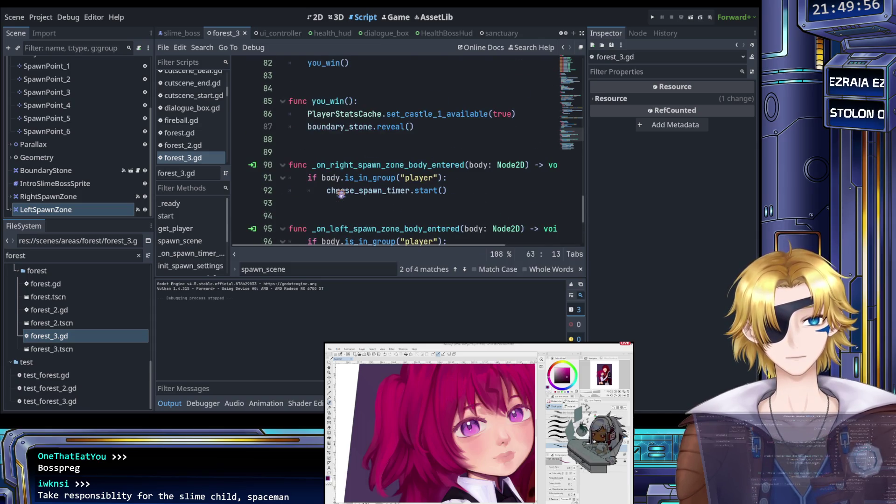
scroll(340, 193, up, 3)
scroll(341, 194, down, 4)
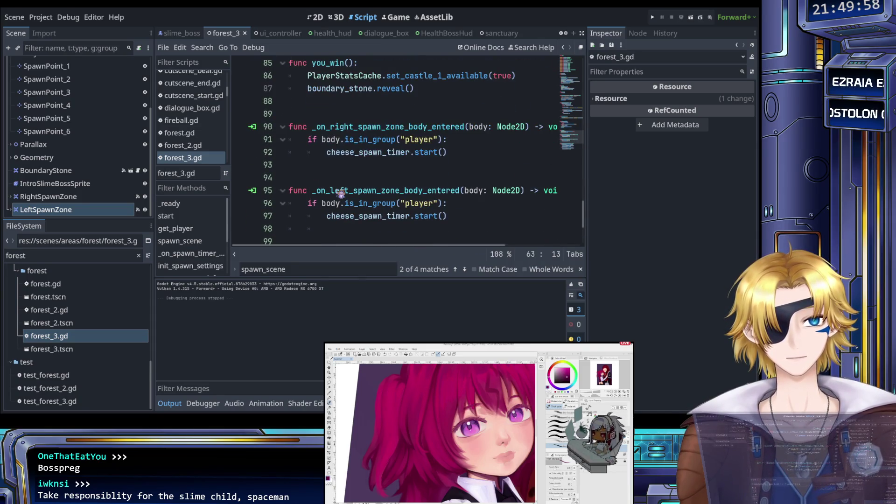
scroll(343, 190, up, 9)
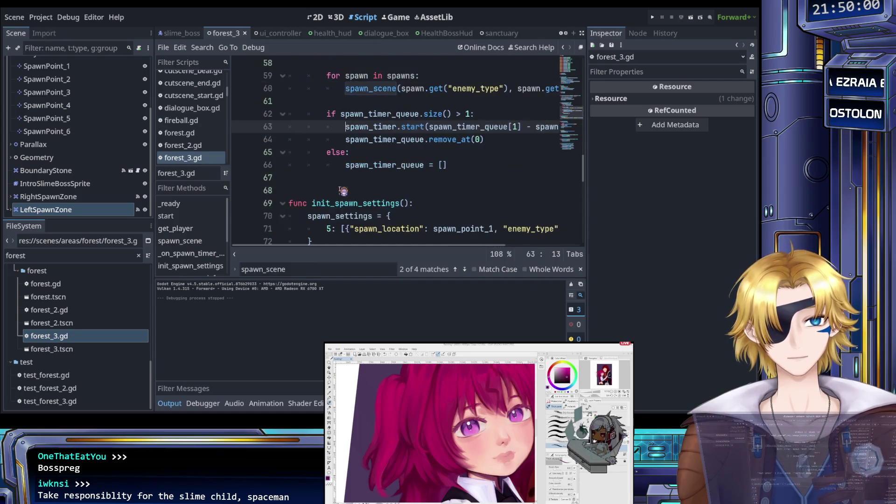
scroll(354, 193, up, 5)
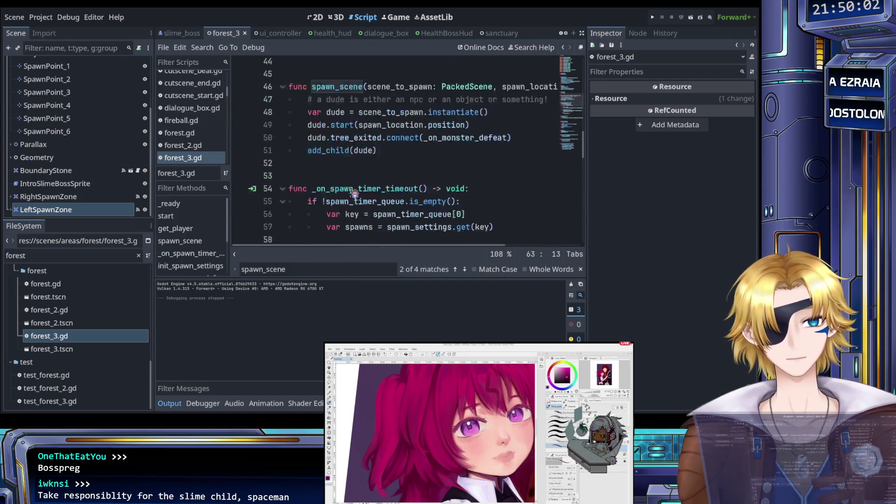
scroll(355, 193, up, 2)
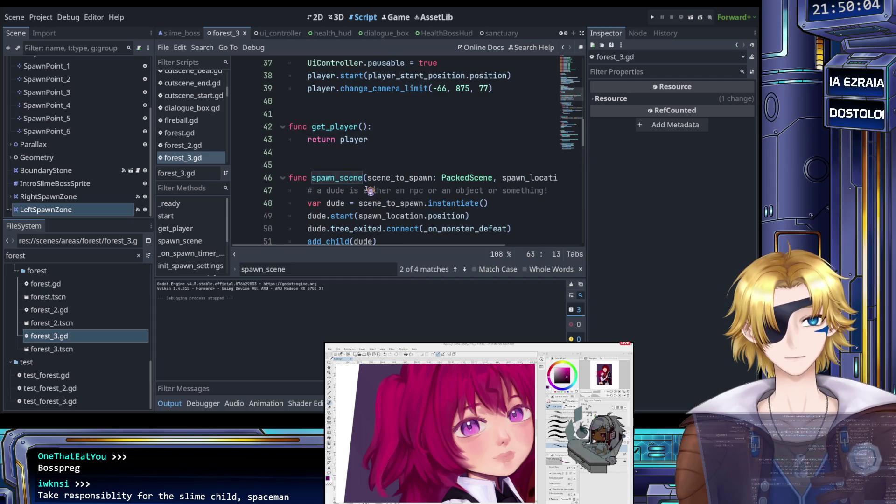
scroll(369, 190, right, 4)
scroll(370, 191, left, 4)
scroll(370, 190, right, 2)
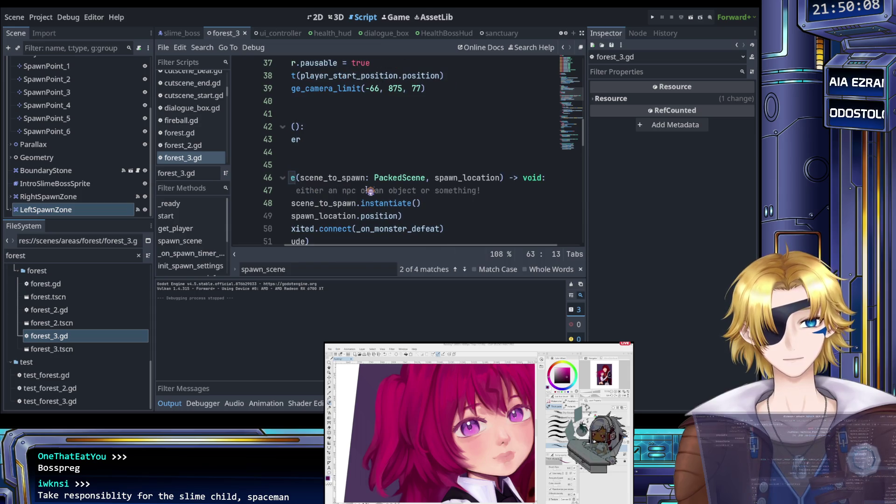
scroll(370, 190, left, 3)
scroll(370, 191, down, 1)
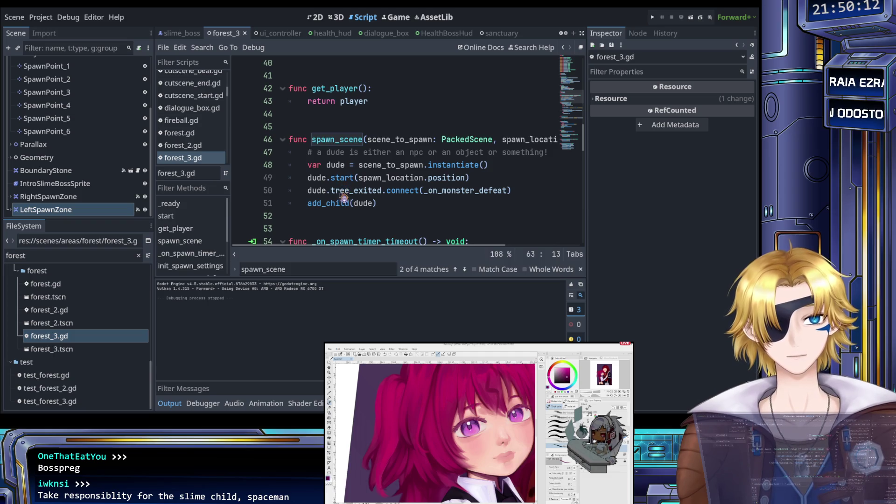
- Examine the dude.start, add_child(dude) and tree_exited connect lines in spawn_scene
click(347, 179)
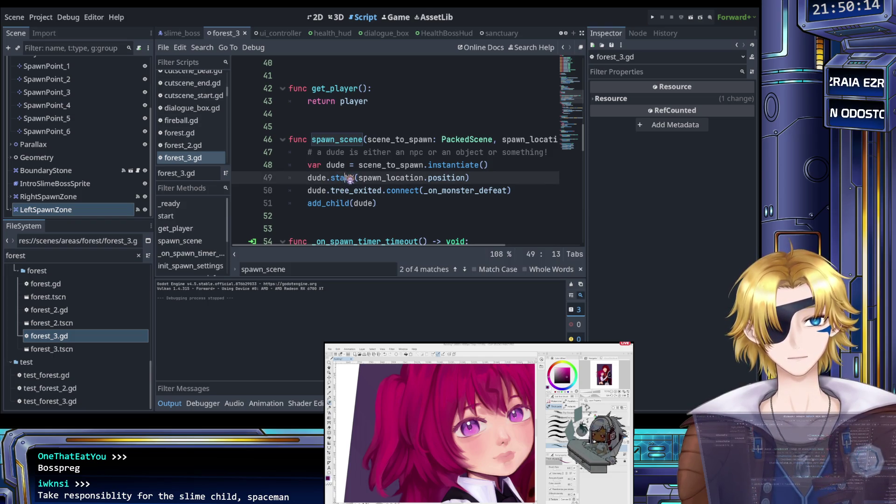
drag(377, 204, 310, 202)
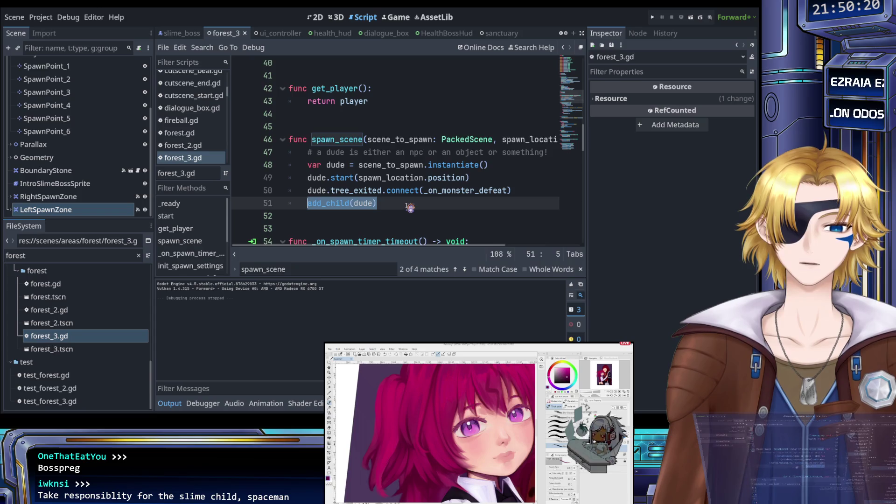
click(359, 191)
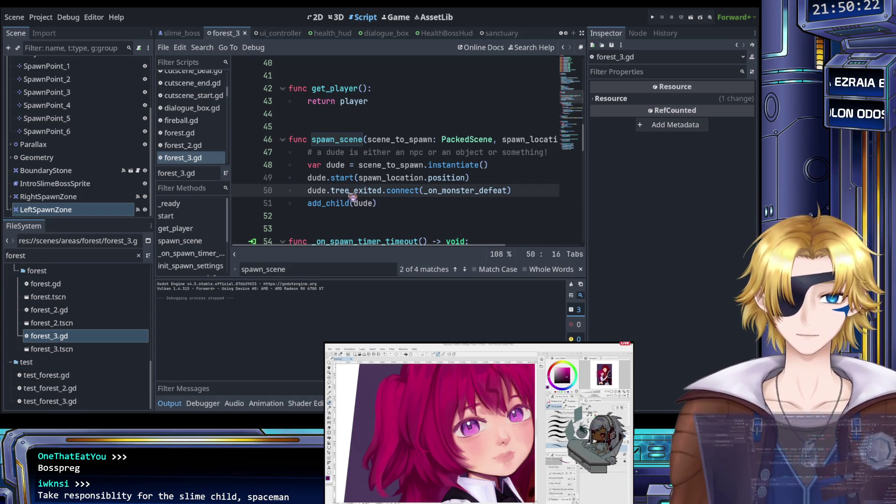
click(401, 191)
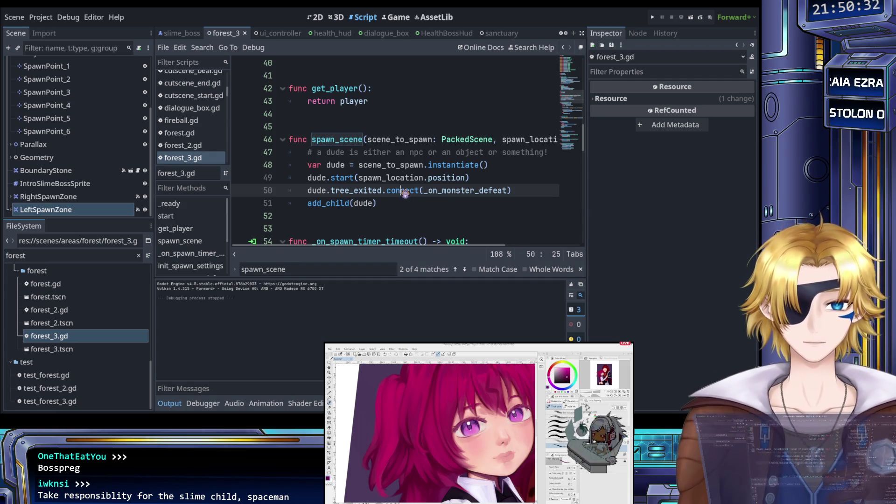
- Nest the tree_exited.connect line under `if dude.get_groups().has("boss"):` in spawn_scene and save
click(483, 179)
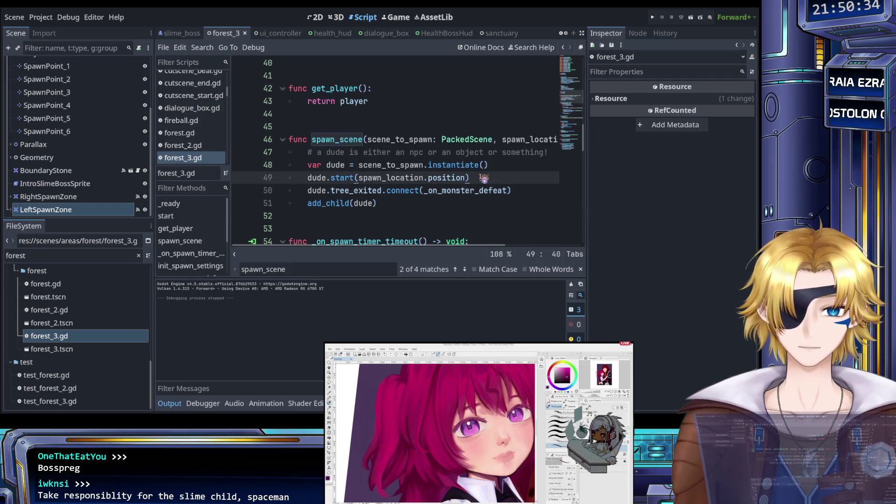
key(Return)
text(if )
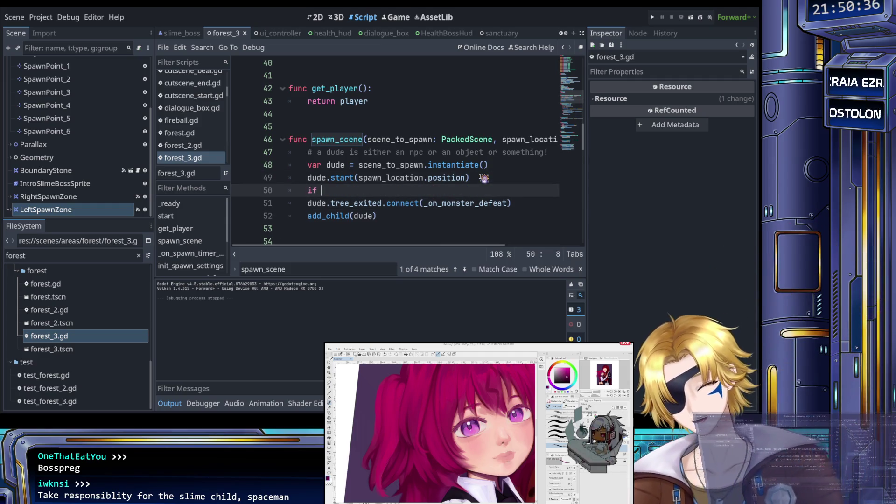
text(dude.)
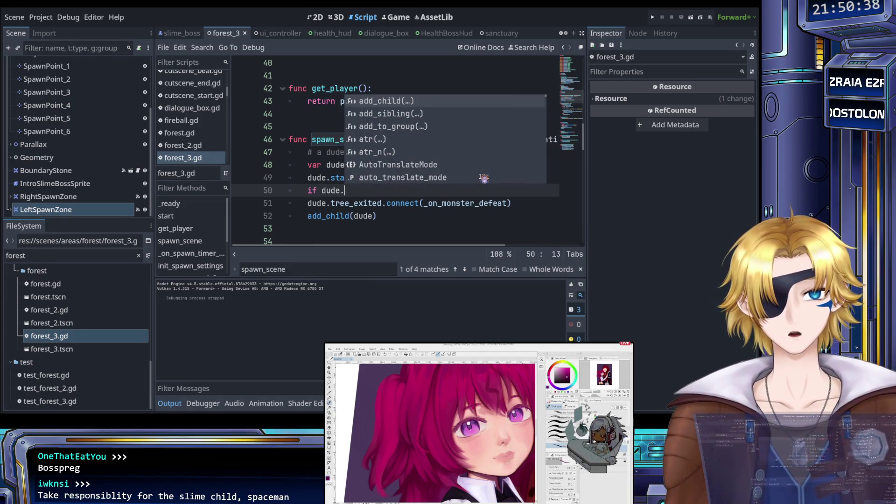
text(get)
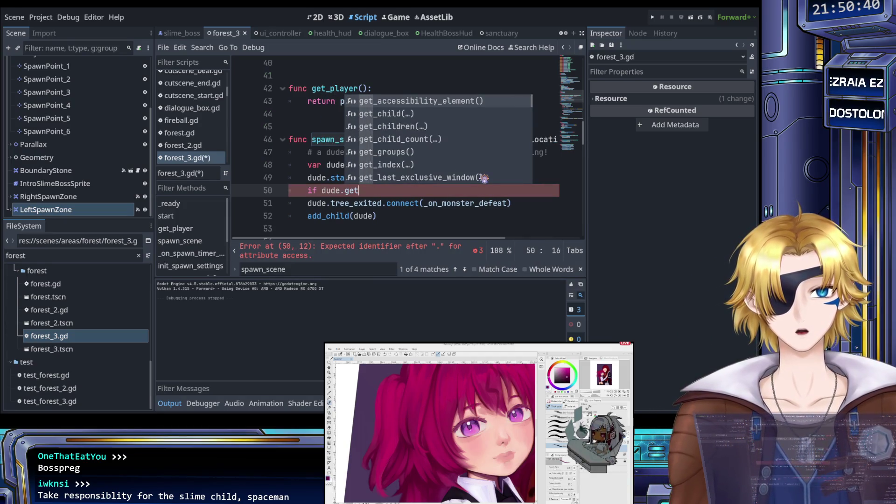
key(Down)
key(Down)
key(Down)
key(Return)
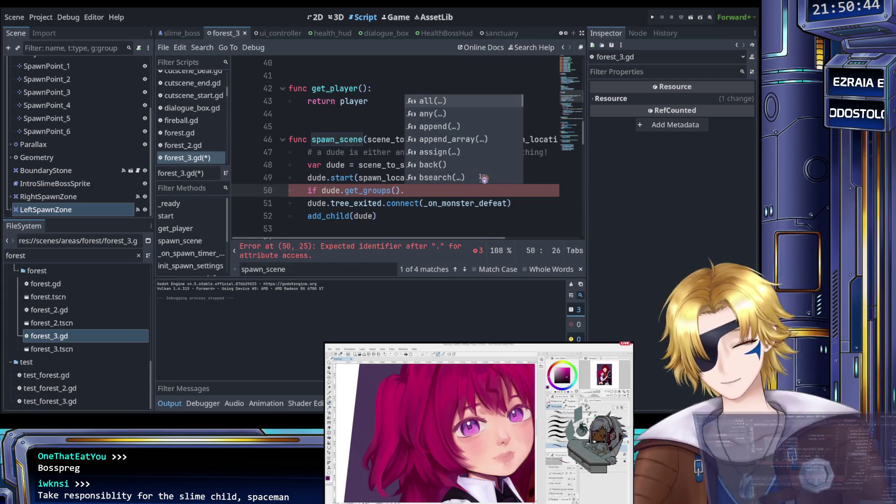
text(has()
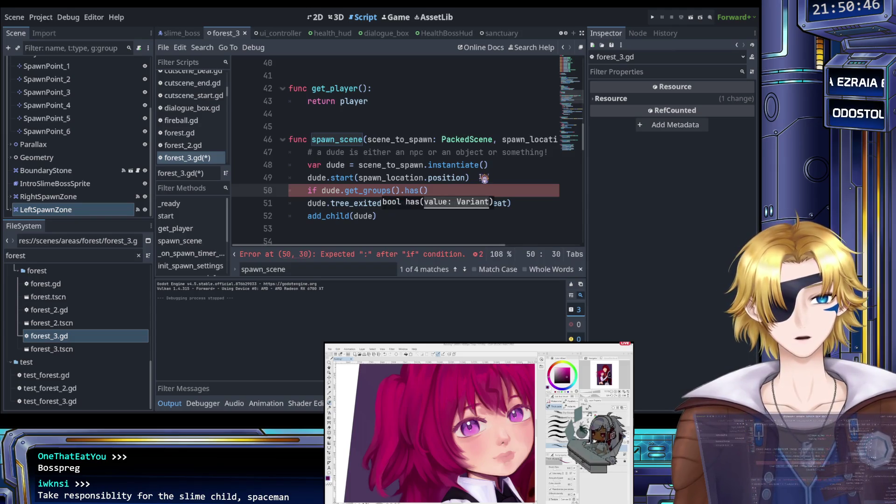
text("boss"))
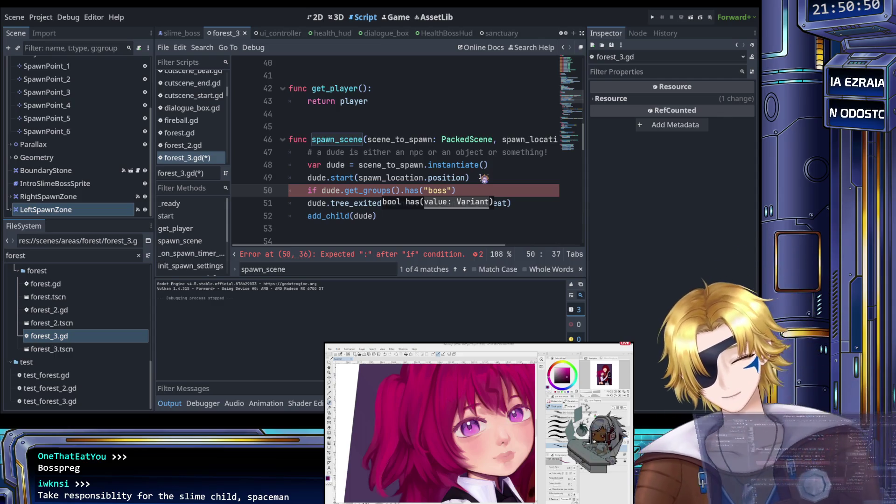
text(:)
key(Down)
key(Home)
key(Tab)
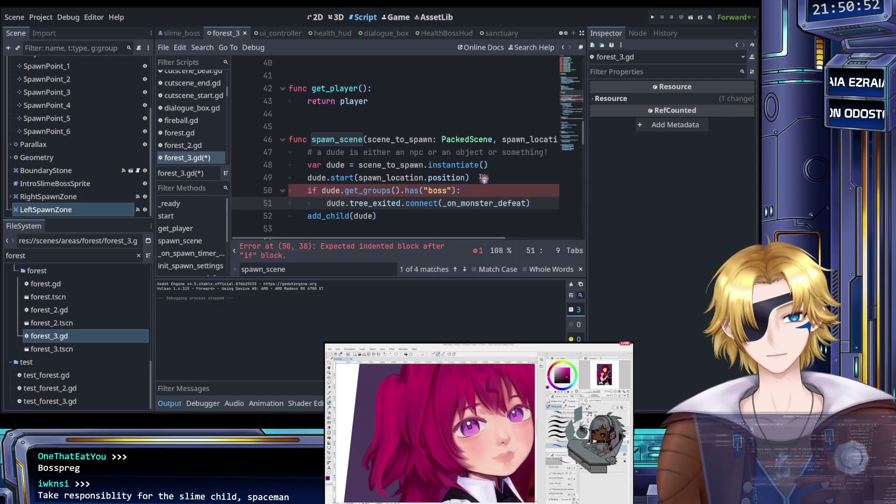
key(ctrl+s)
scroll(415, 204, down, 4)
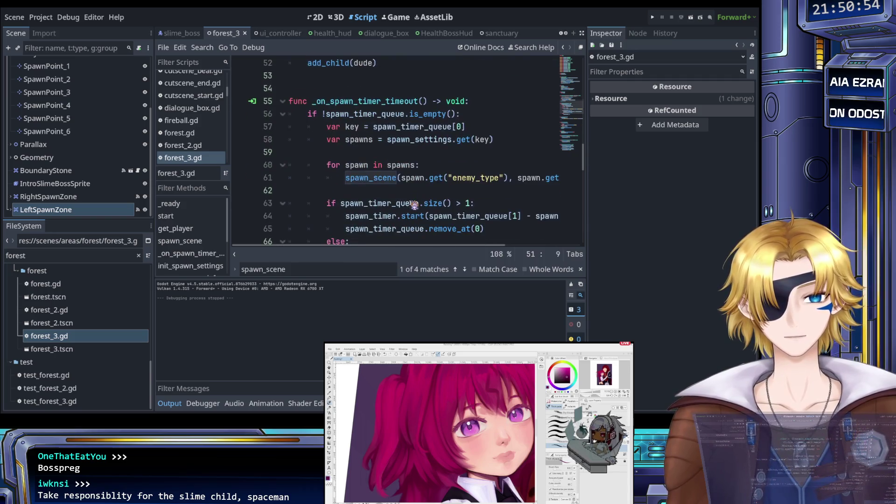
scroll(414, 204, down, 8)
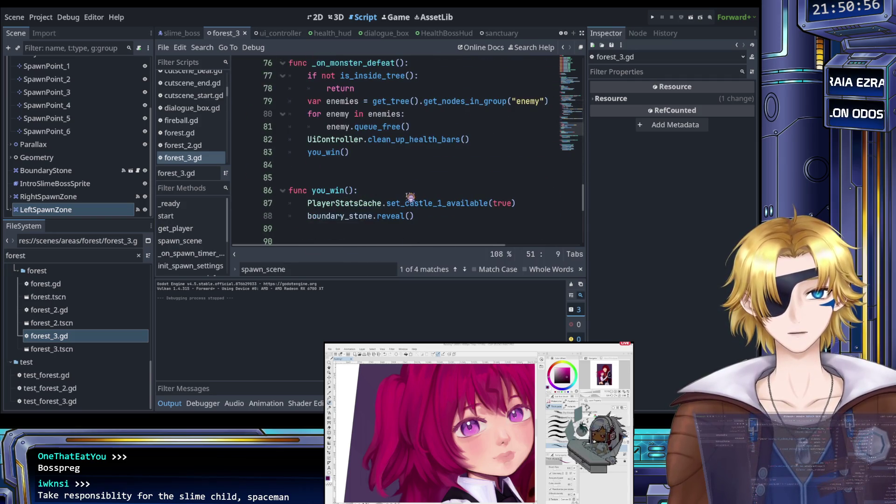
- Remove the boss-group if line from spawn_scene and unindent the connect line
scroll(405, 174, up, 1)
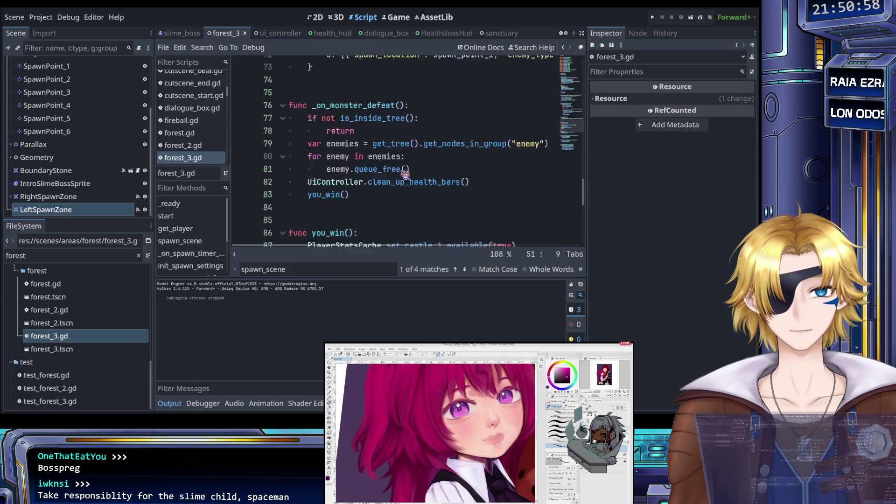
scroll(405, 175, up, 12)
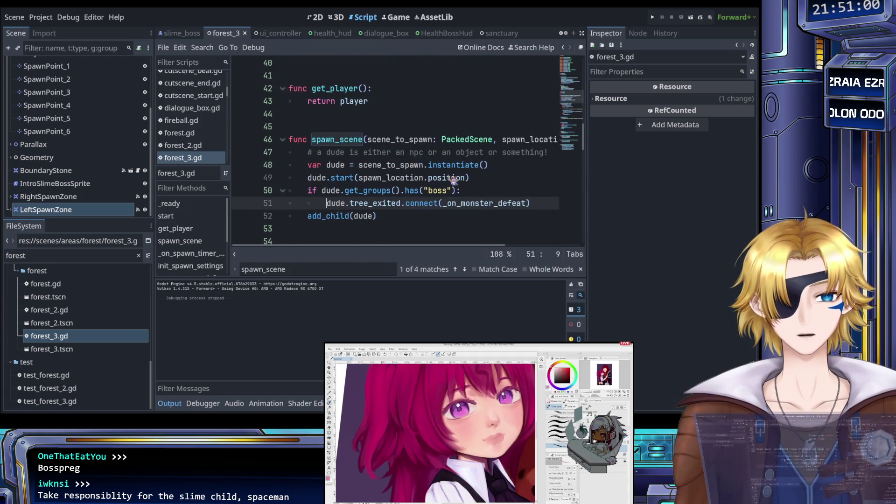
key(BackSpace)
drag(461, 190, 311, 189)
key(ctrl+c)
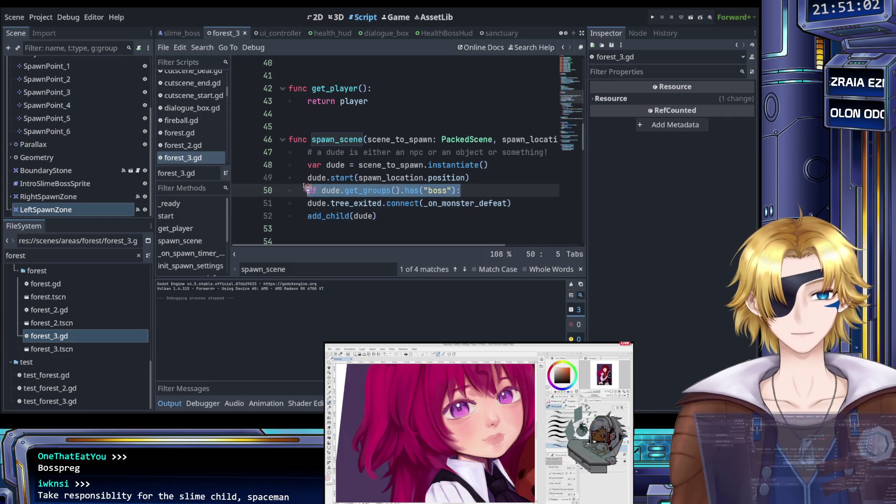
key(BackSpace)
key(BackSpace)
- Paste the boss-group check above you_win() in _on_monster_defeat, indent you_win() under it, and save
scroll(426, 134, down, 12)
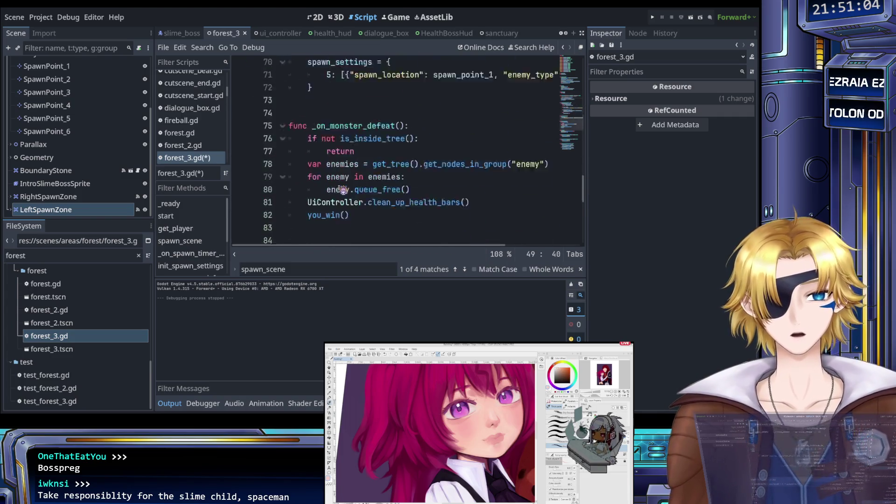
click(488, 141)
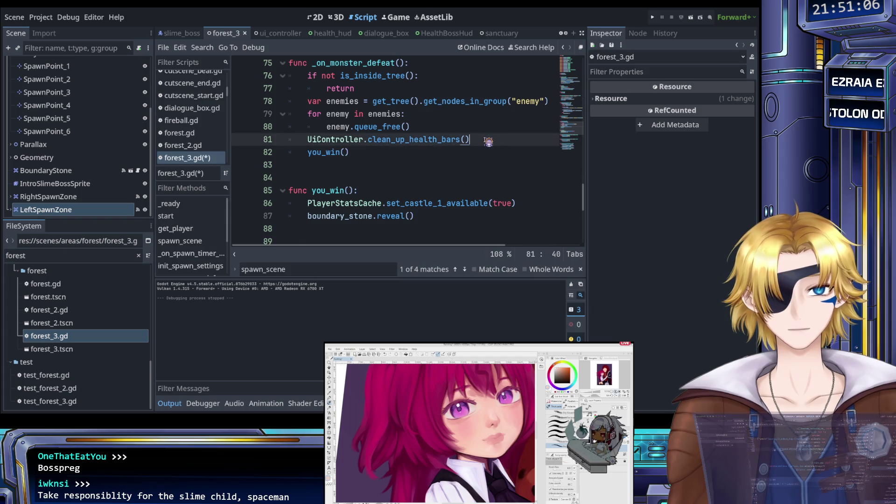
key(Return)
key(ctrl+v)
key(Down)
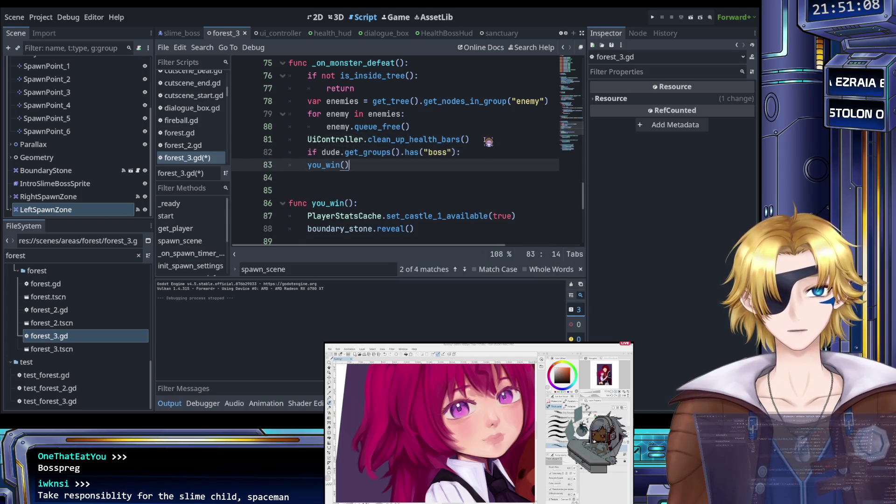
key(Home)
key(Tab)
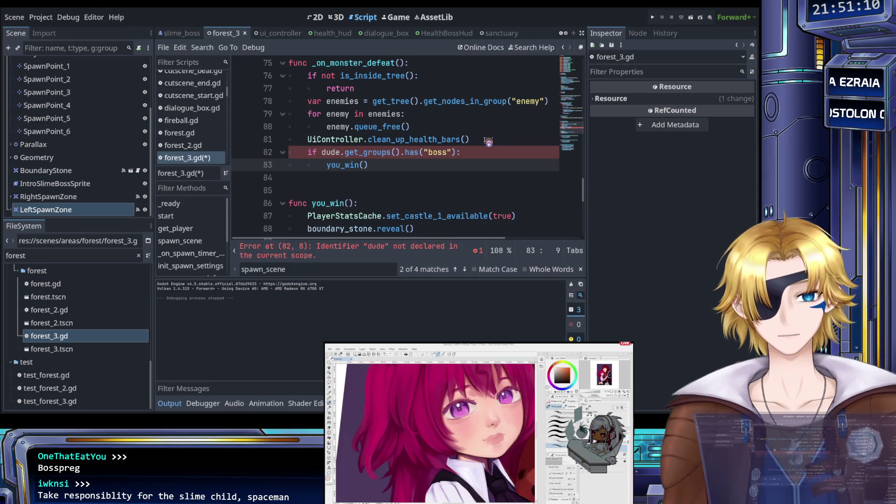
key(ctrl+s)
double_click(332, 152)
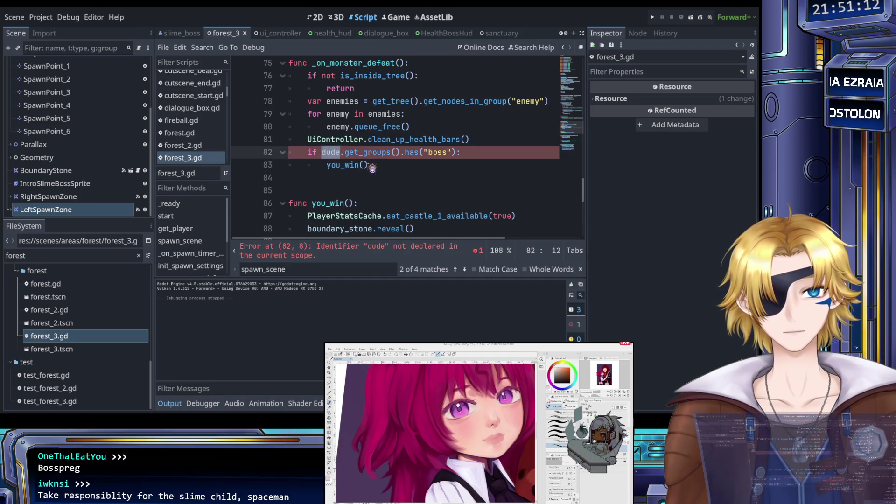
scroll(372, 167, up, 1)
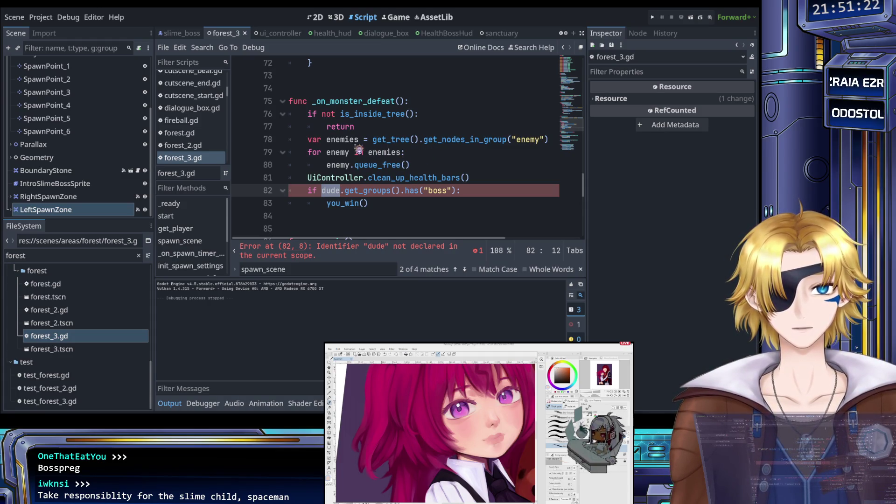
- Replace the dude check with get_tree().get_nodes_in_group("boss").is_empty() and save forest_3.gd
click(345, 139)
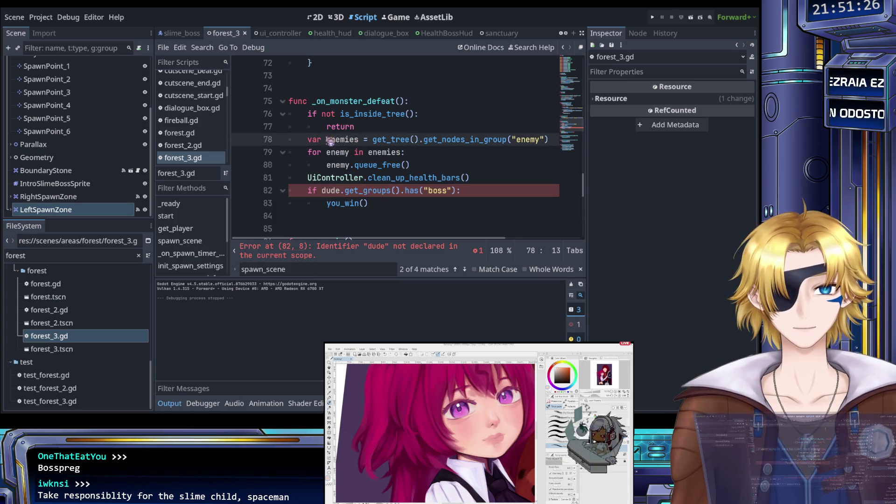
drag(327, 140, 551, 142)
key(ctrl+c)
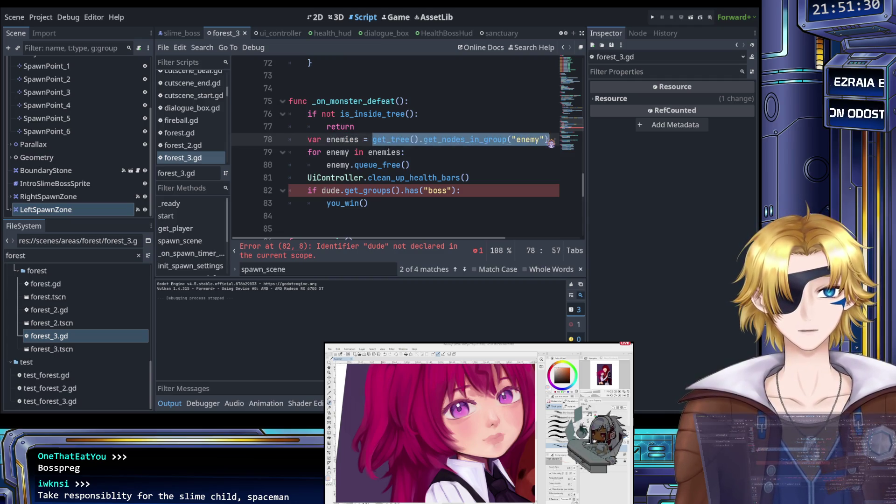
drag(322, 191, 459, 191)
key(ctrl+v)
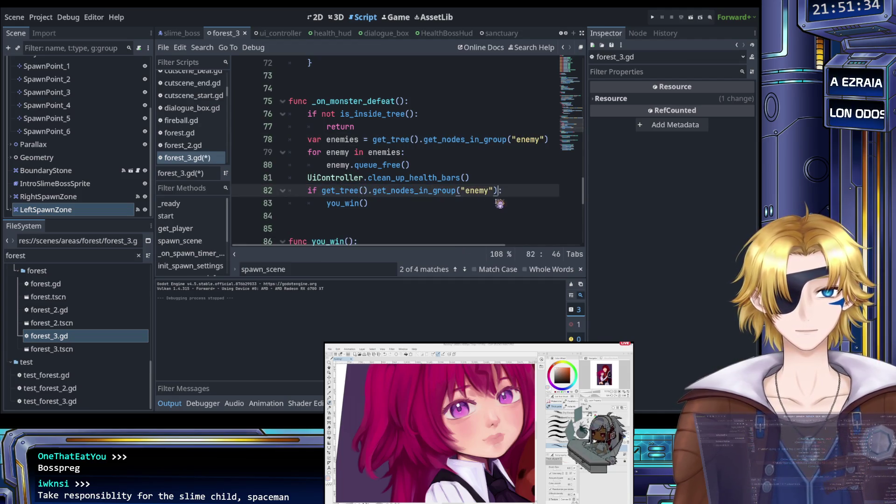
key(Left)
key(Left)
key(shift+Left)
key(shift+Left)
key(shift+Left)
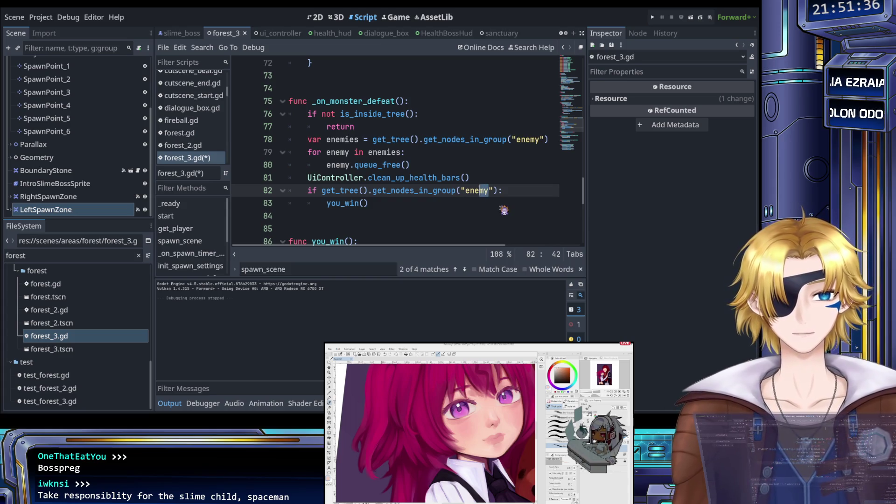
text(boss"))
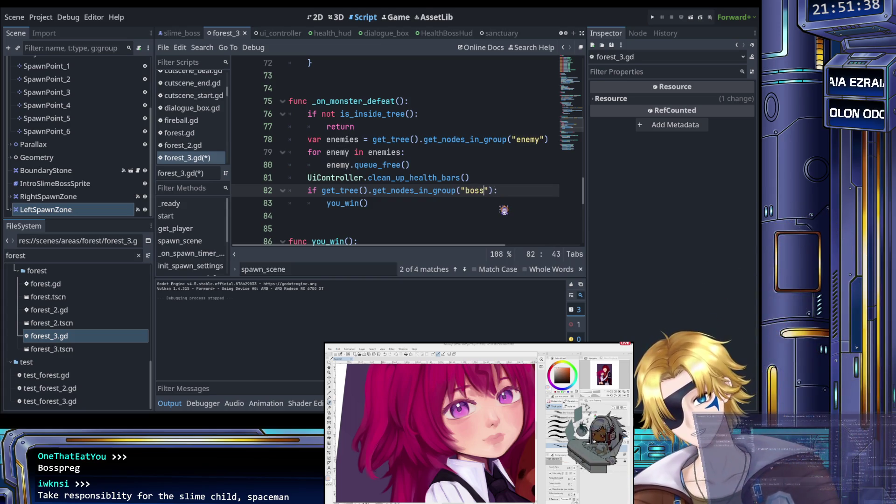
text(.em)
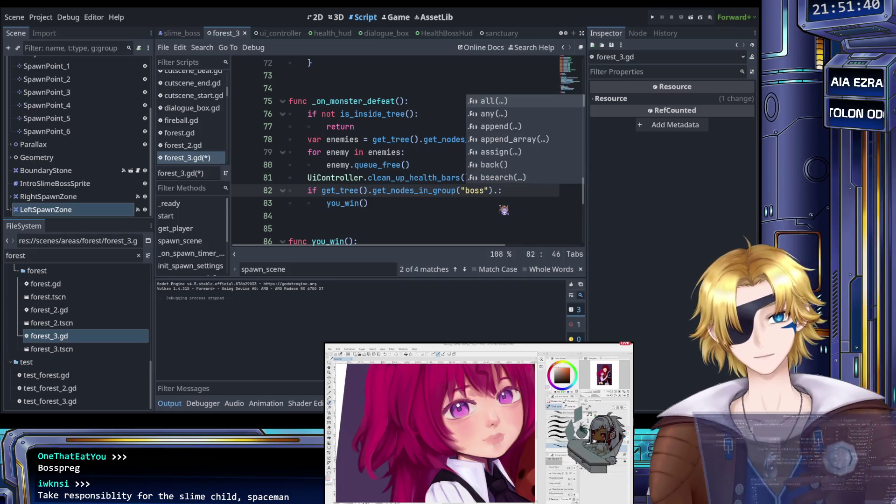
key(Return)
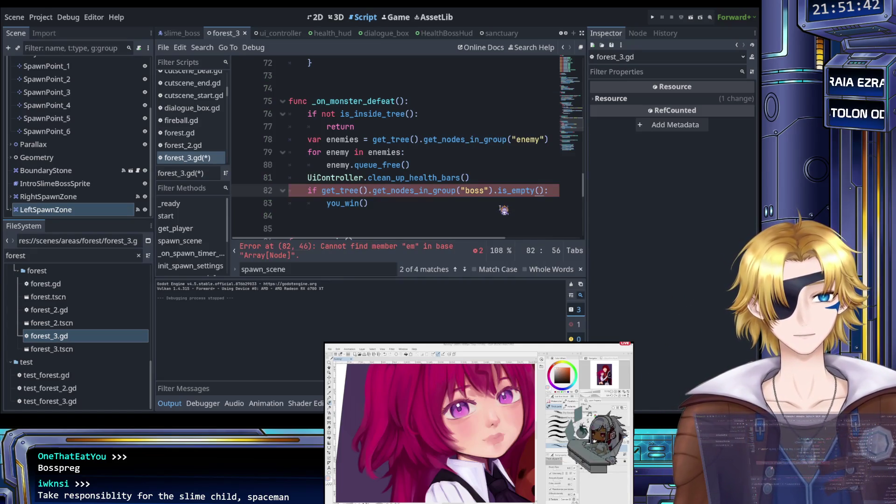
key(ctrl+s)
click(468, 204)
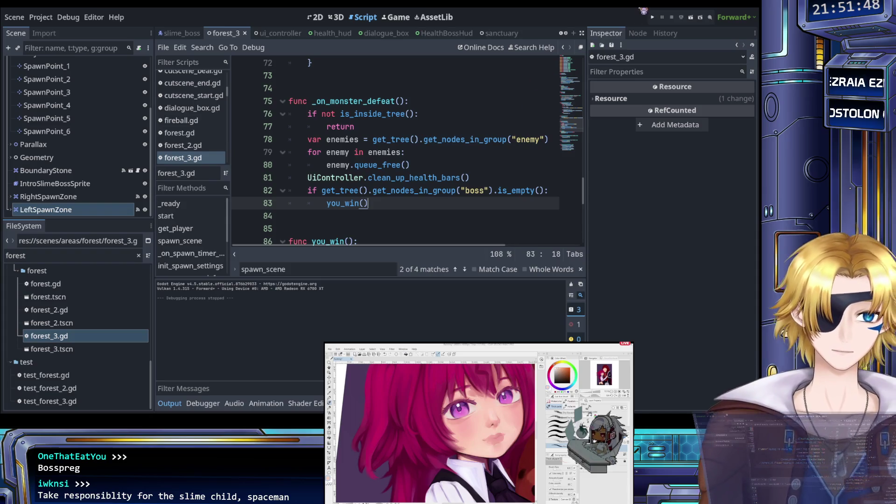
click(653, 17)
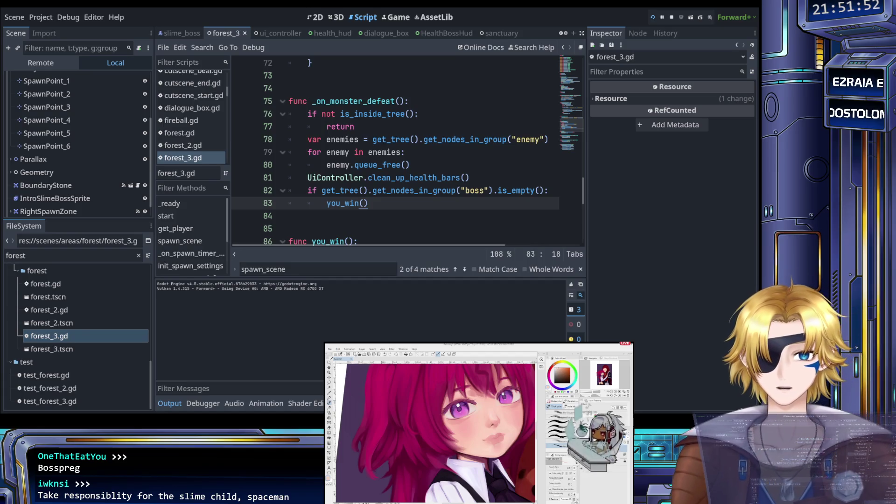
key(Return)
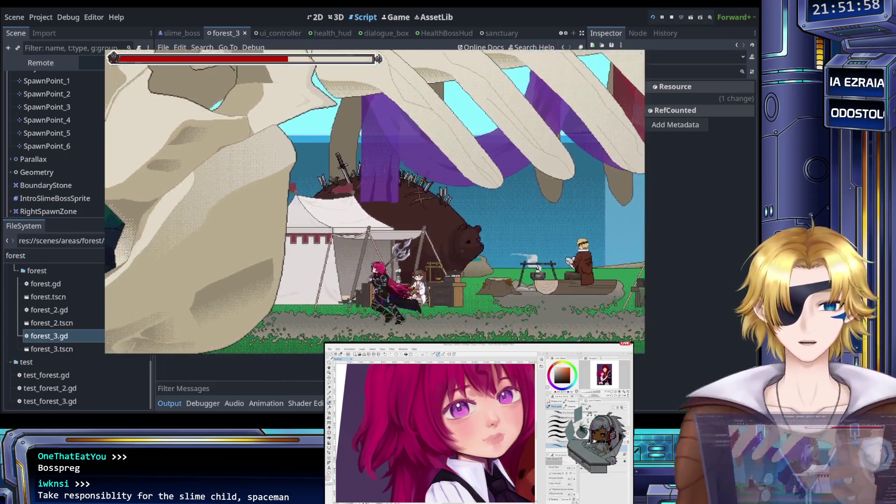
key(Escape)
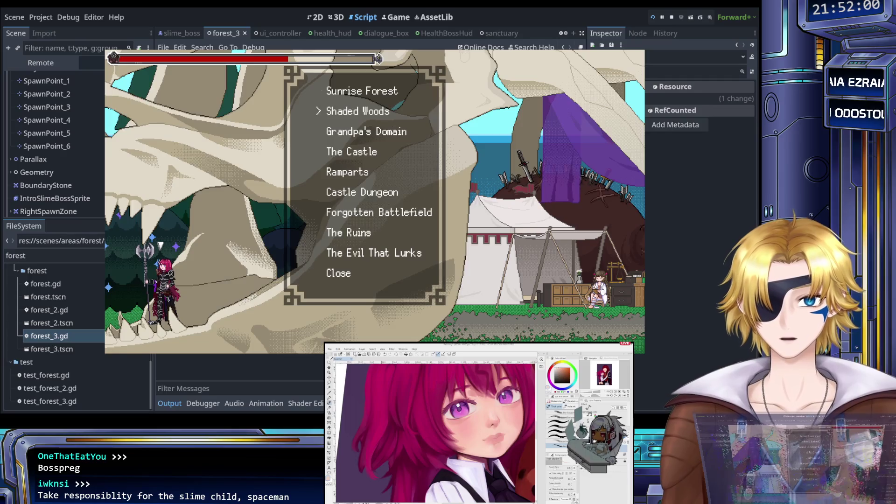
key(Return)
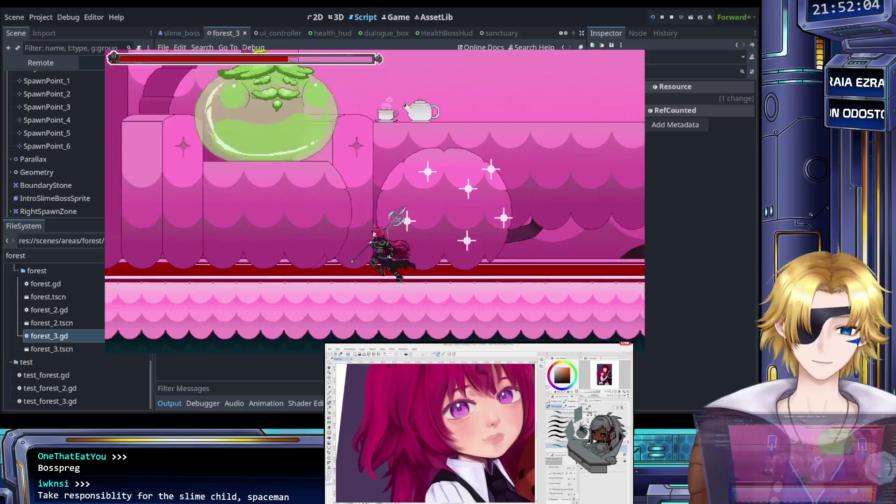
key(Left)
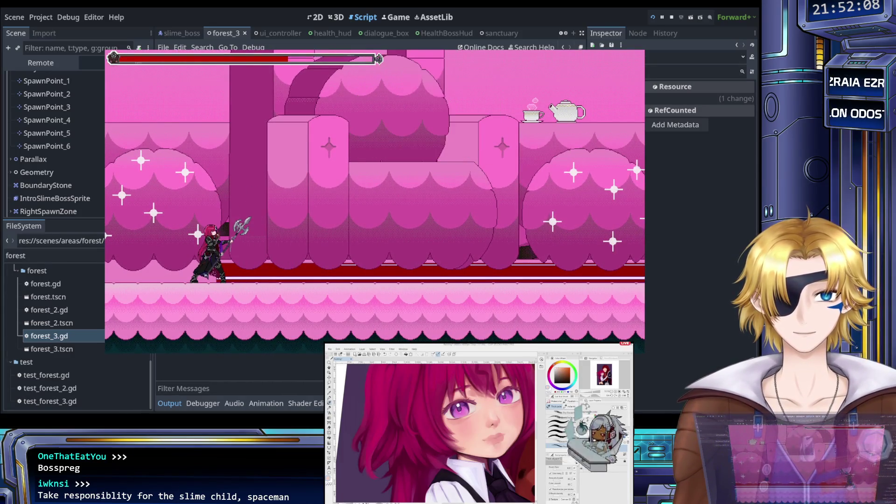
key(Left)
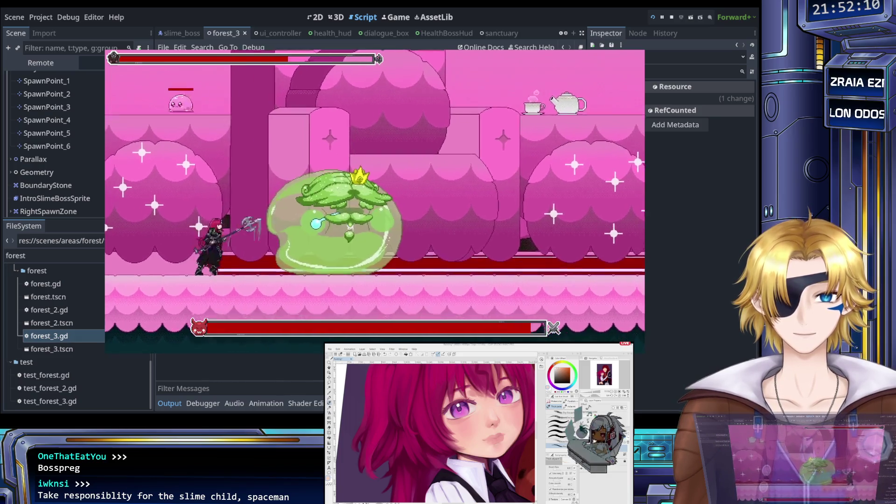
key(Right)
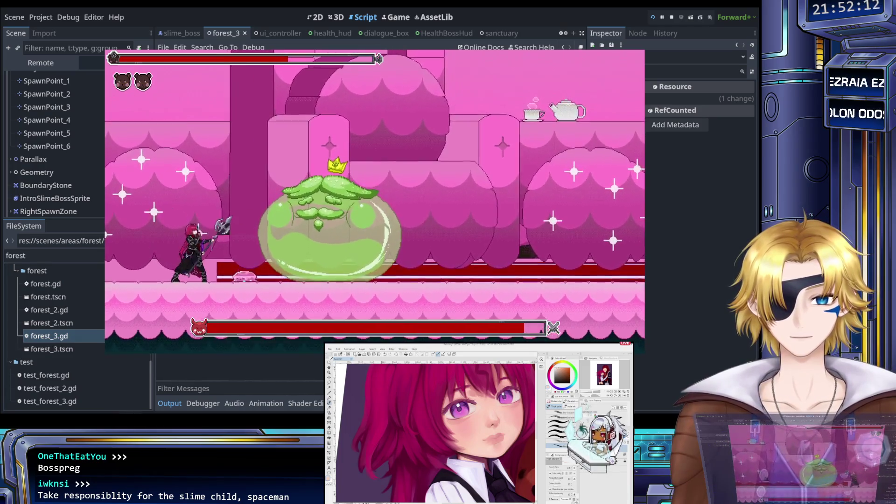
key(Right)
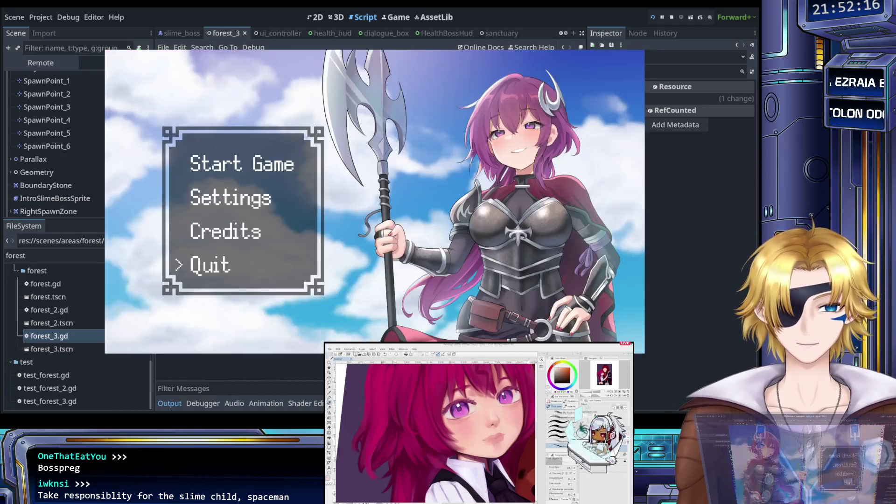
key(Return)
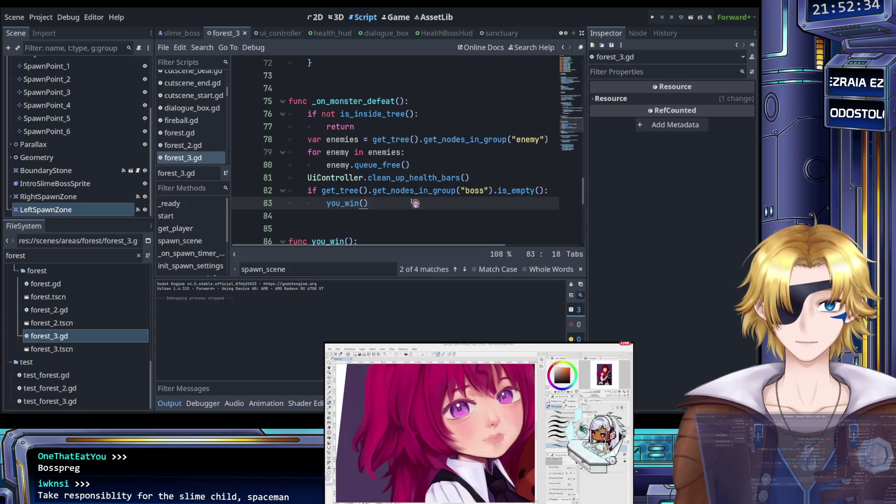
key(ctrl+s)
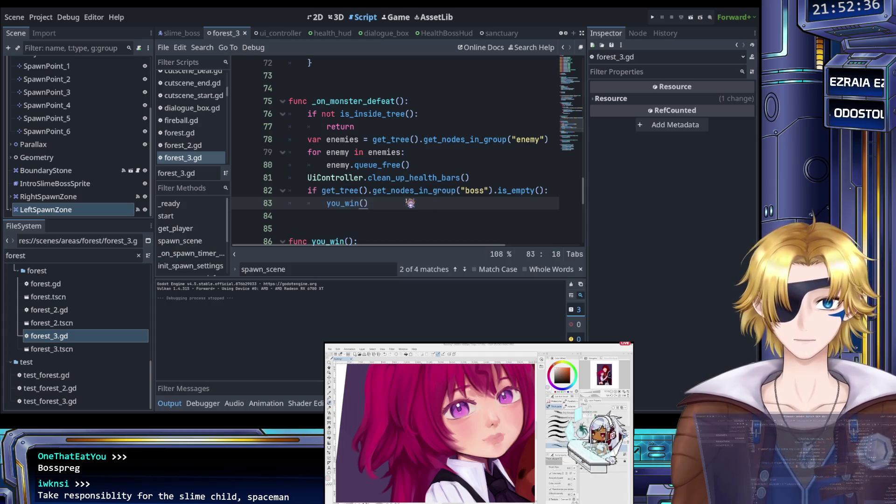
scroll(397, 201, up, 2)
scroll(396, 201, down, 4)
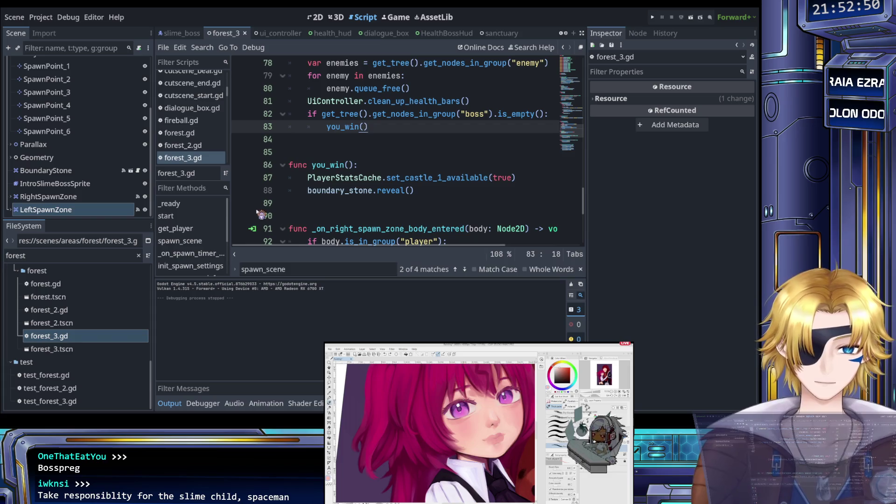
click(62, 258)
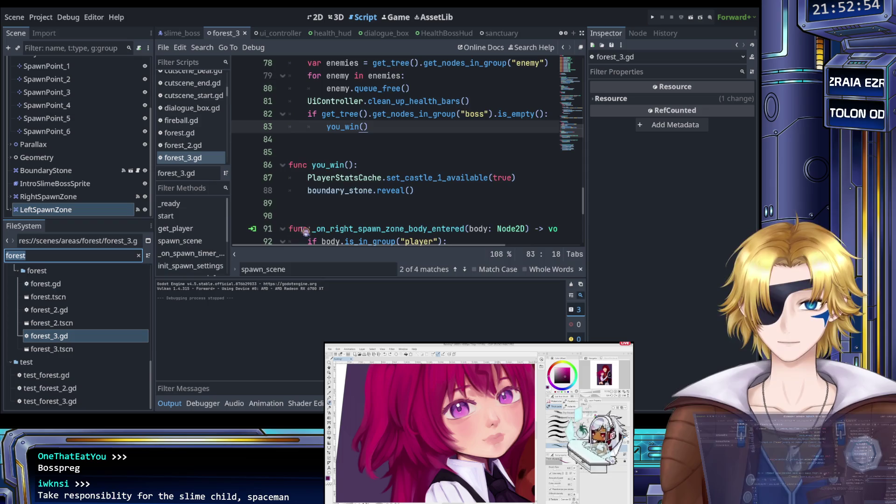
scroll(304, 229, down, 6)
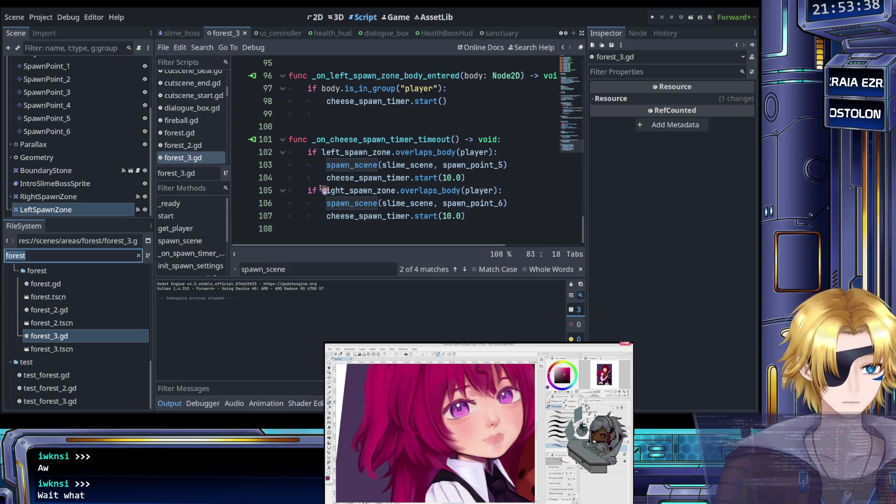
click(347, 189)
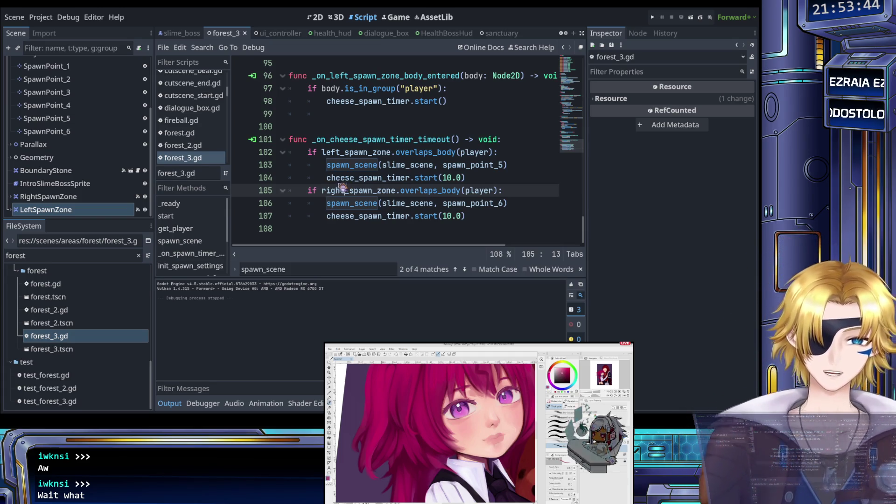
click(350, 165)
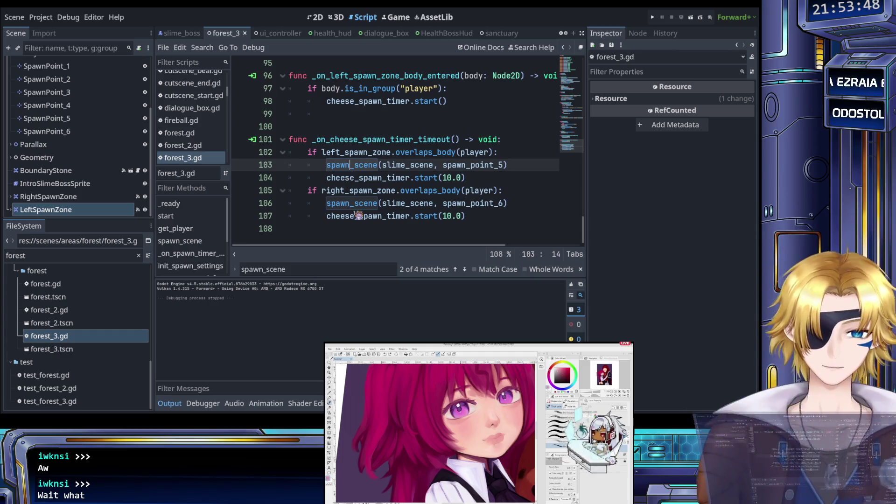
scroll(356, 210, up, 1)
scroll(372, 198, up, 2)
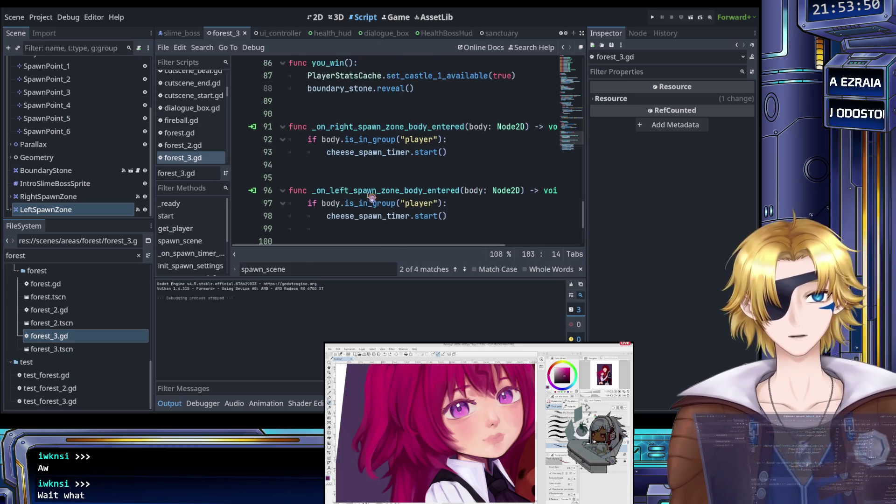
scroll(372, 198, down, 3)
scroll(371, 198, up, 7)
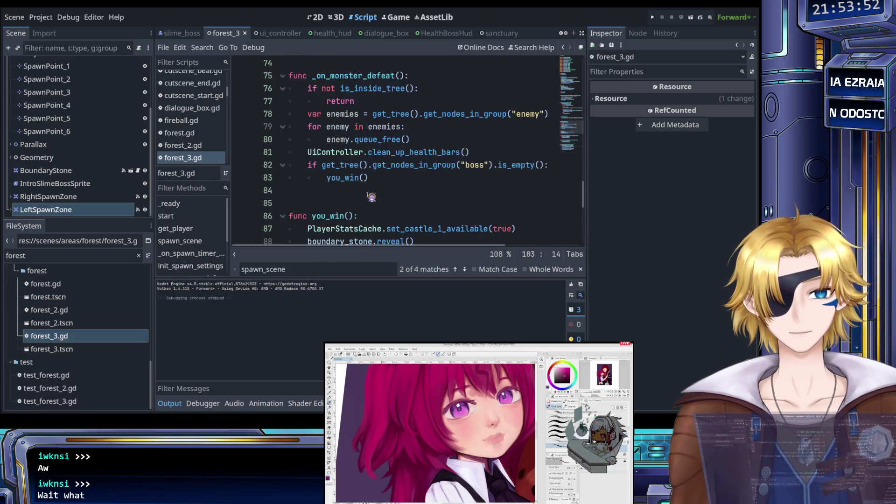
- Unindent you_win() on line 83, delete the line-82 boss-empty check, and save forest_3.gd
click(415, 166)
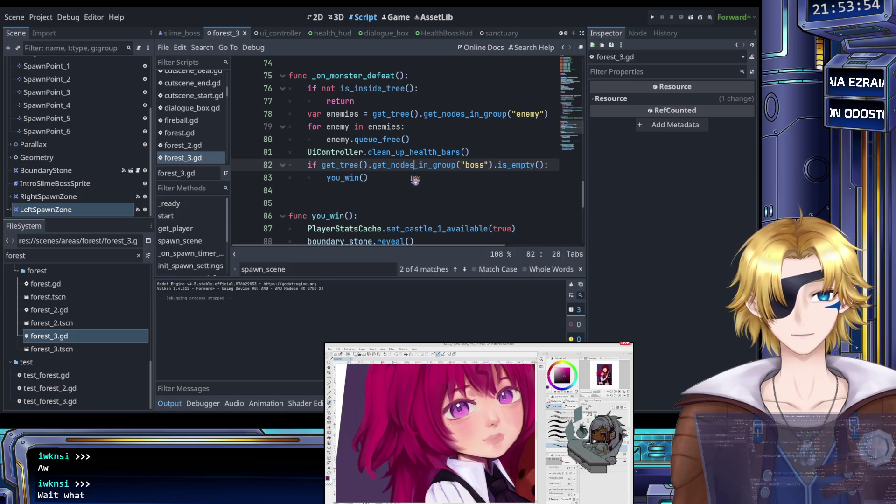
click(328, 180)
key(BackSpace)
key(Up)
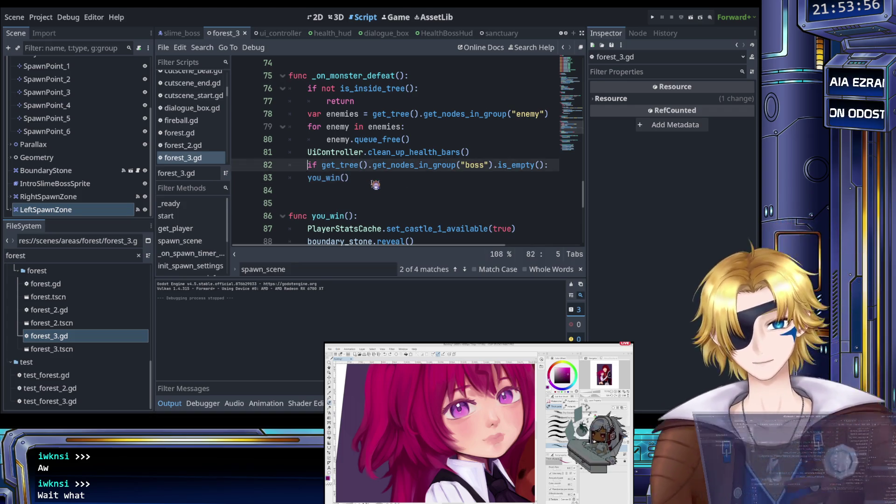
key(End)
key(shift+Up)
key(BackSpace)
key(ctrl+s)
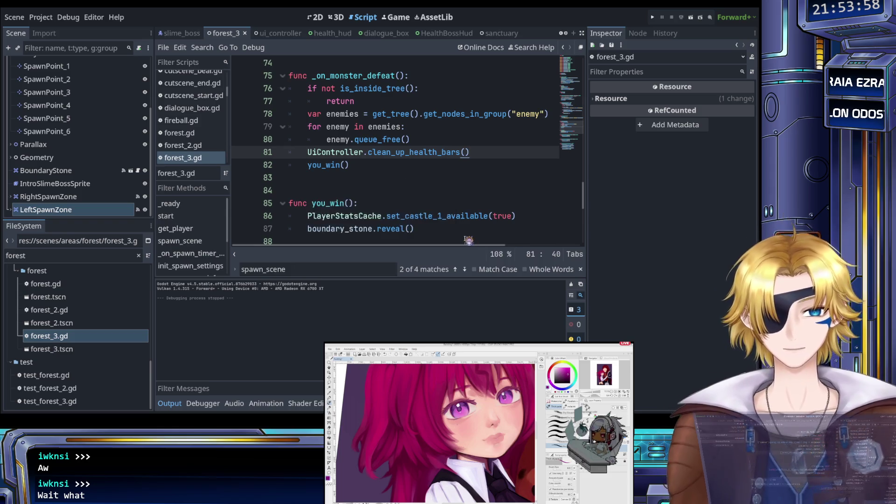
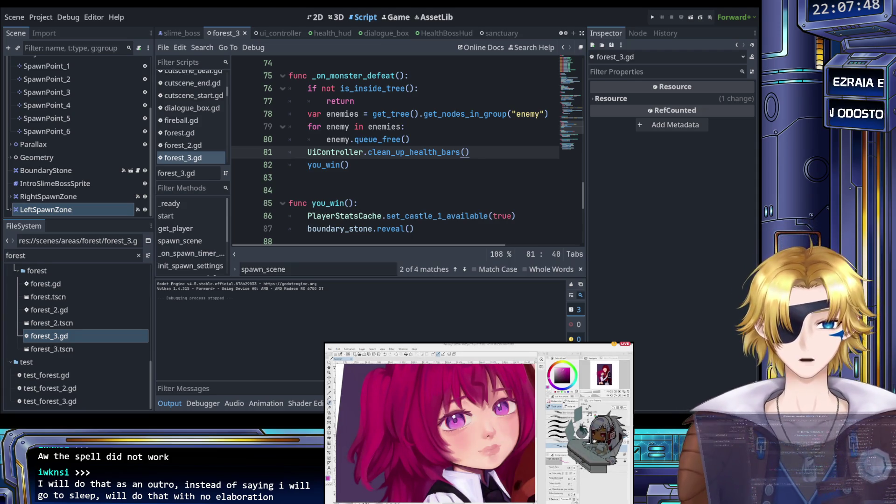
- Restore the deleted init_spawn_settings lines in forest_3.gd and save the script
key(ctrl+z)
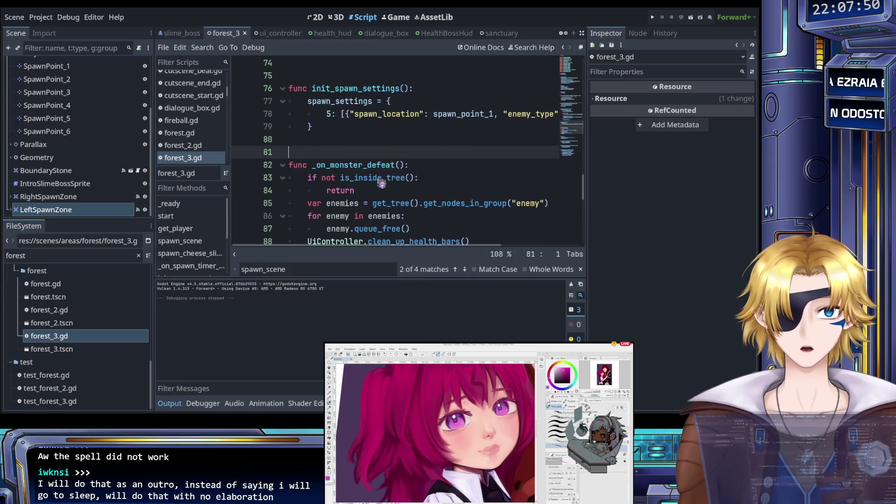
key(ctrl+s)
scroll(379, 179, down, 5)
scroll(379, 182, up, 4)
scroll(379, 187, down, 3)
scroll(379, 187, up, 10)
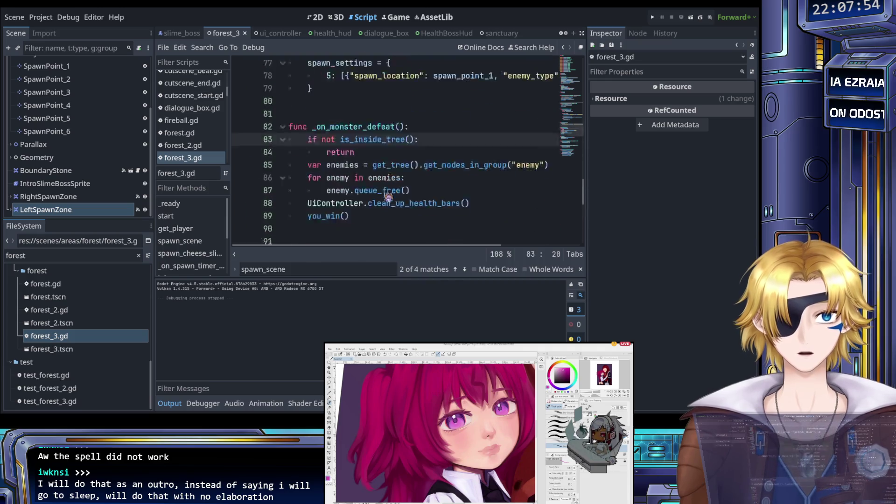
scroll(387, 197, up, 3)
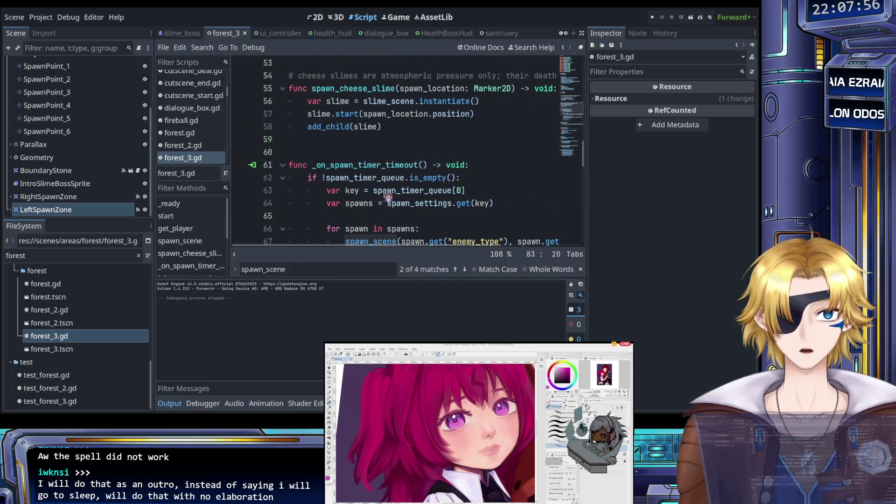
scroll(388, 196, up, 2)
- Launch a test run of the game and continue past its title menu
drag(312, 165, 399, 165)
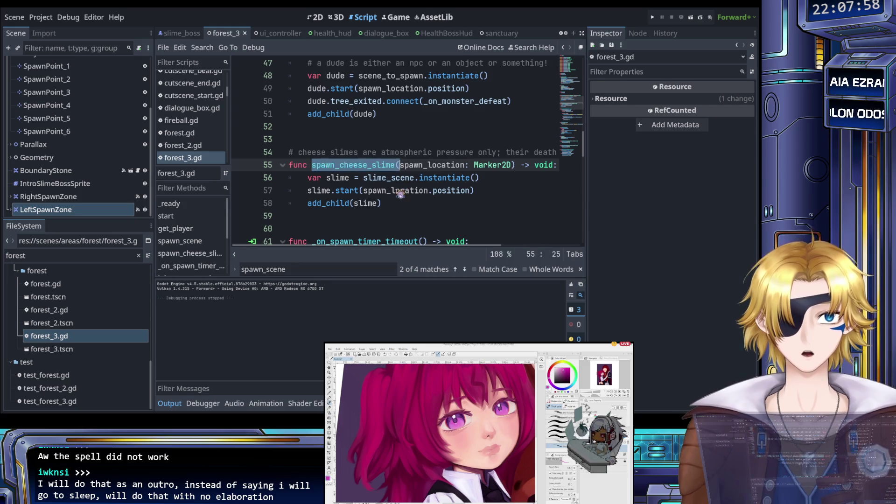
click(380, 179)
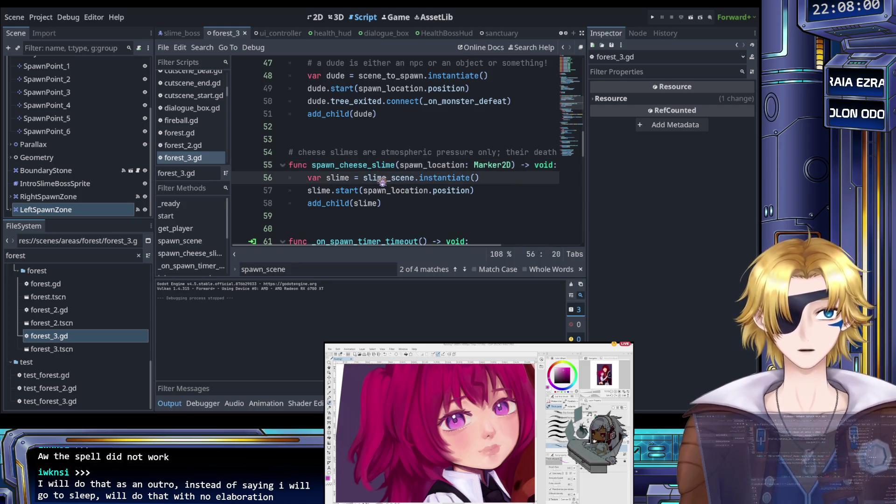
click(654, 17)
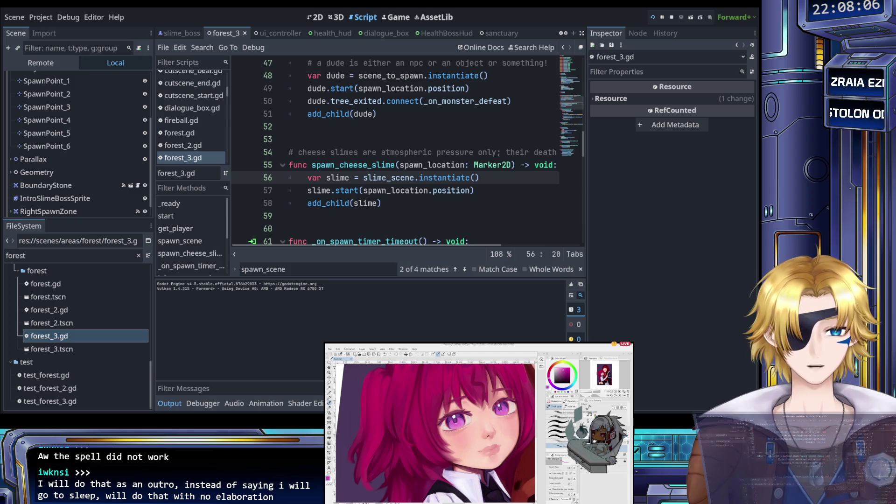
key(Return)
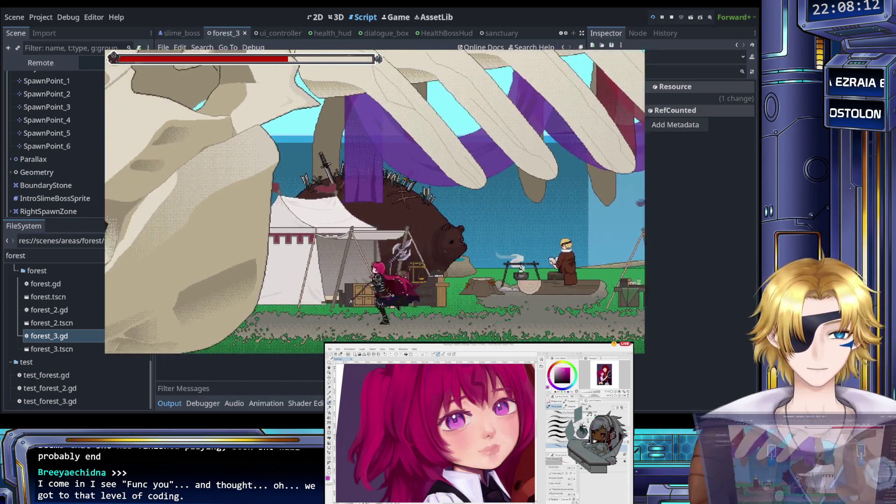
- Walk to the level selector, choose Grandpa's Domain, load it and head toward the slime
key(Left)
key(Up)
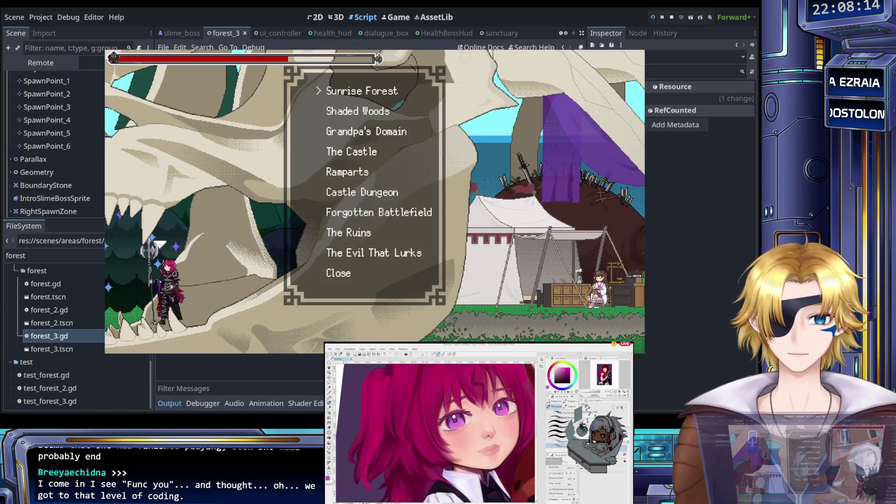
key(Down)
key(Down)
key(Down)
key(Up)
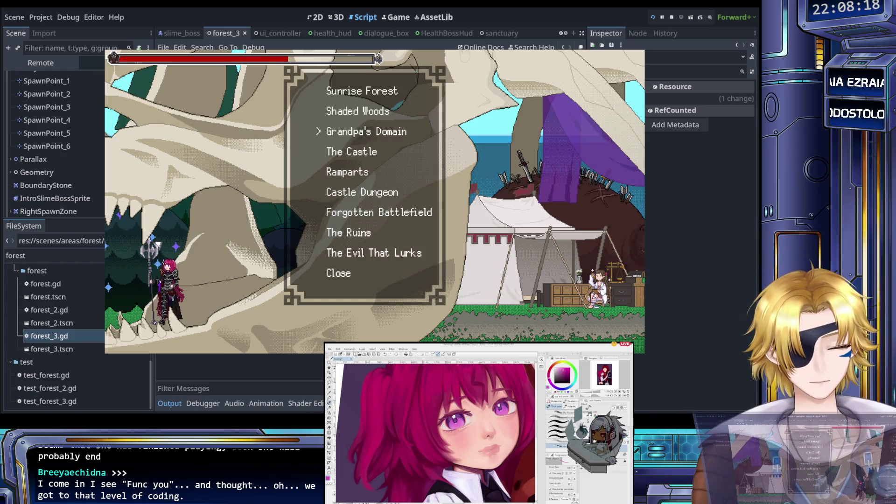
key(Return)
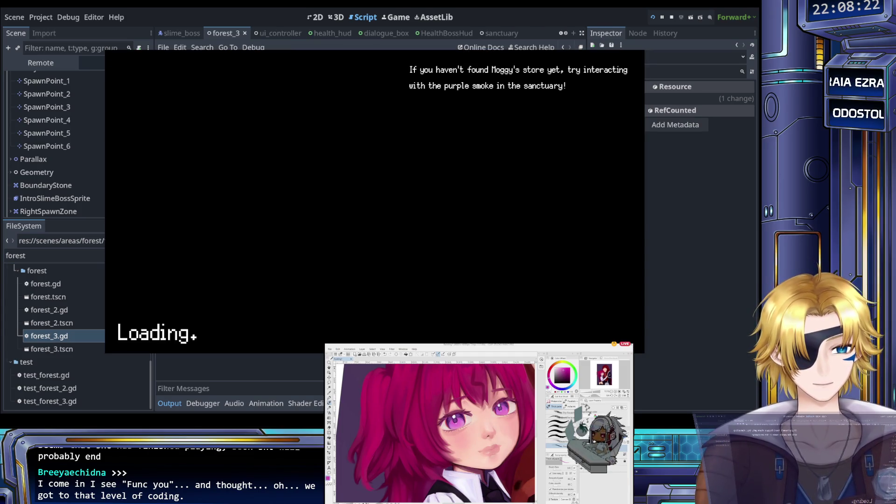
key(Left)
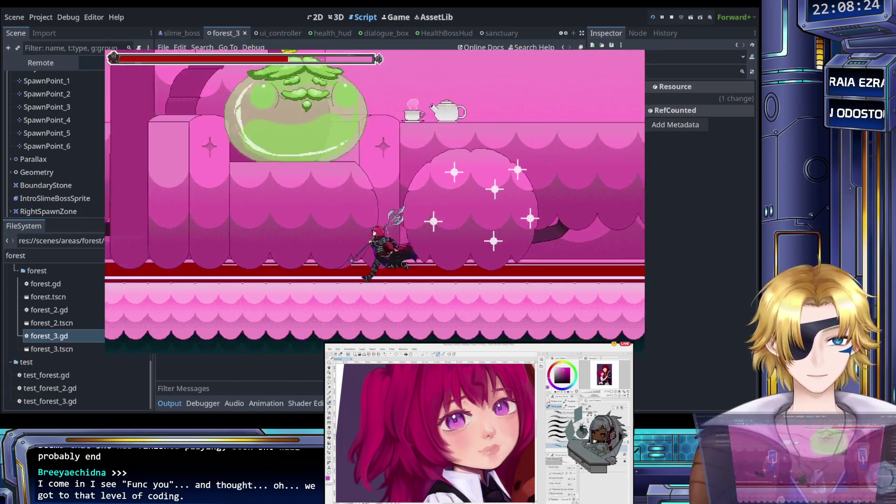
- Fight the slime boss with dashes and spear strikes, then pause and quit the game
key(Right)
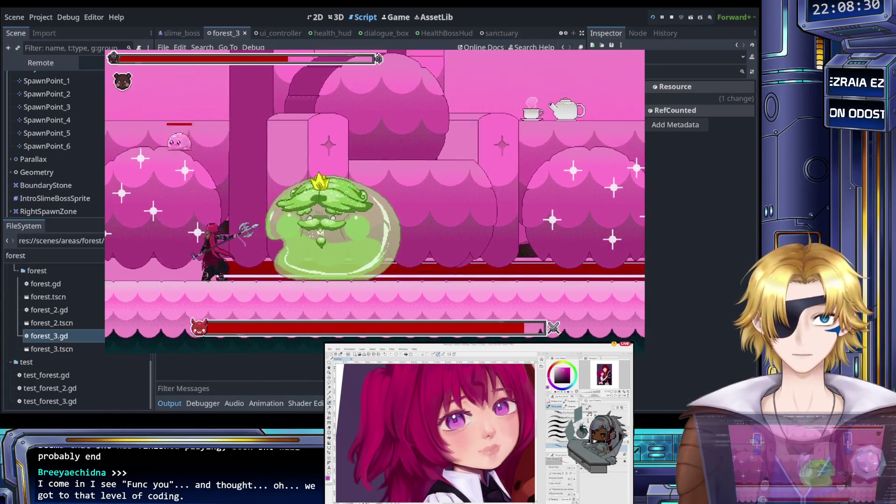
key(Left)
key(Right)
key(Right)
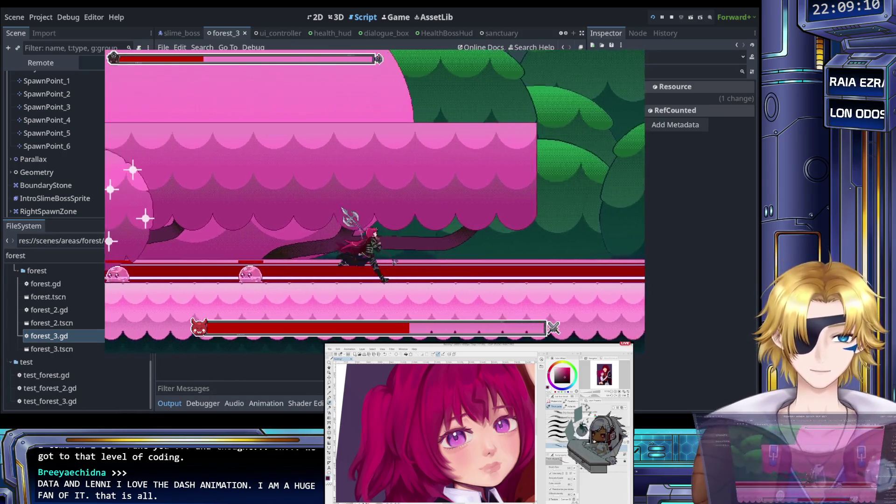
key(Escape)
key(Return)
key(Return)
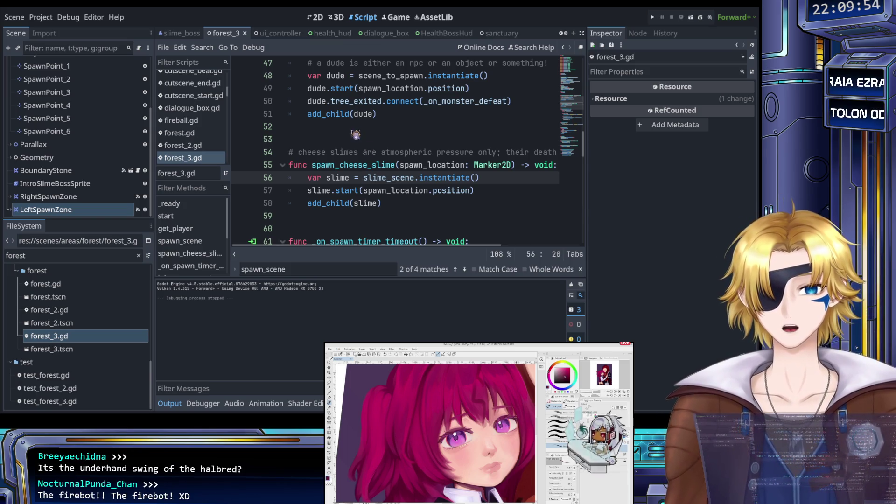
- Filter the FileSystem dock for 'TODO' and open TODO.md
click(346, 152)
double_click(10, 256)
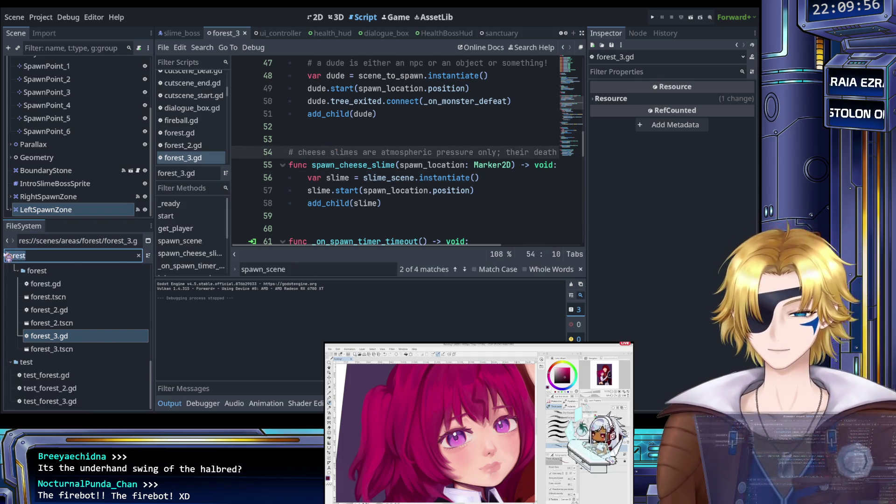
text(TODO)
double_click(37, 297)
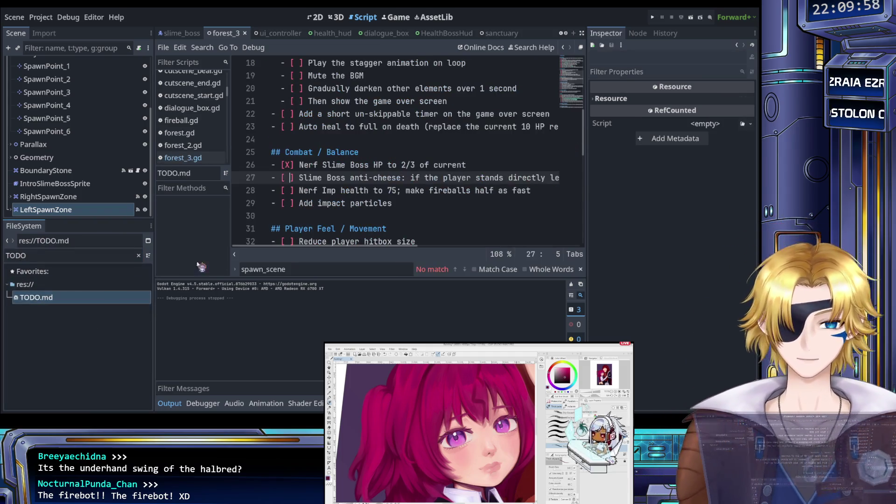
click(336, 216)
key(ctrl+s)
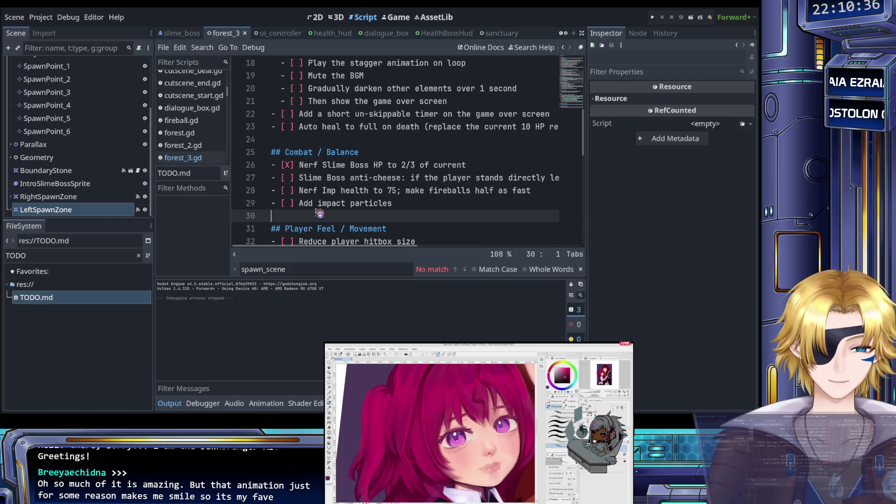
- Check the Slime Boss anti-cheese task with an X, then filter FileSystem for 'imp'
click(287, 178)
key(Delete)
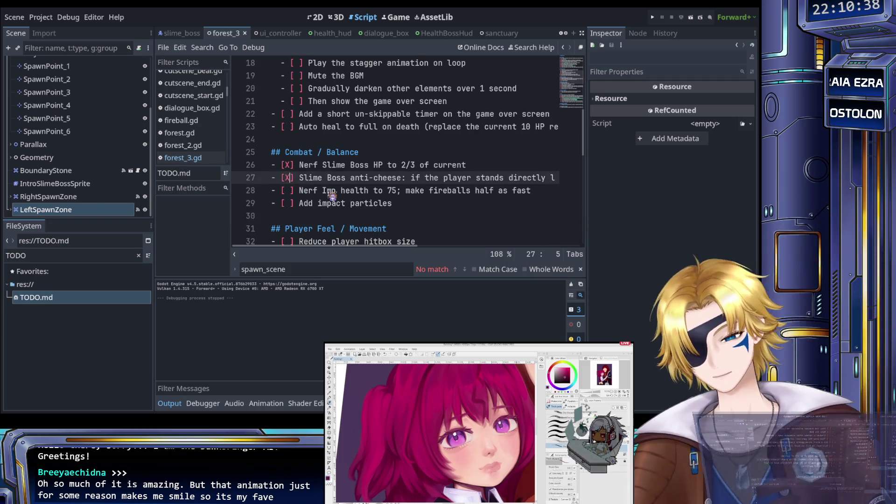
text(X)
key(Down)
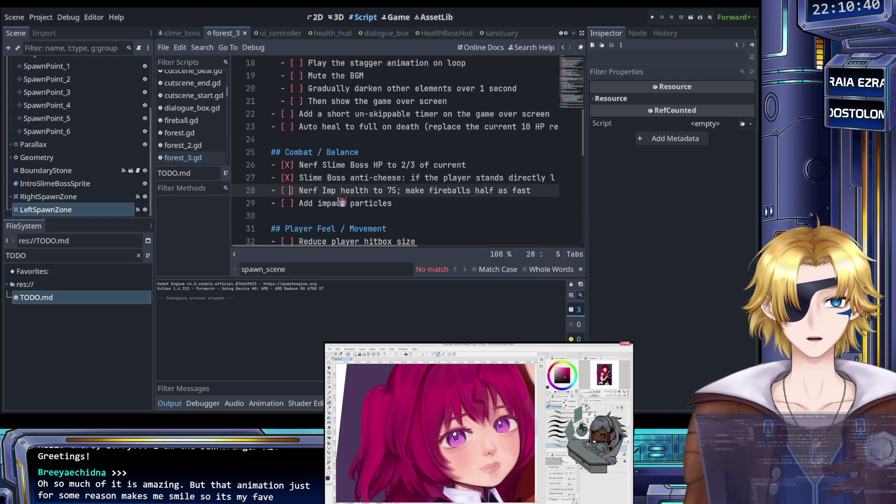
double_click(64, 254)
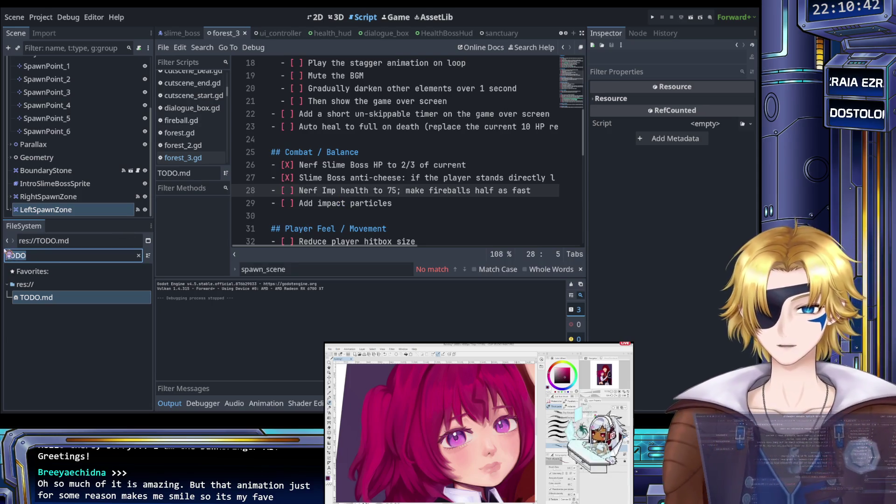
text(imp)
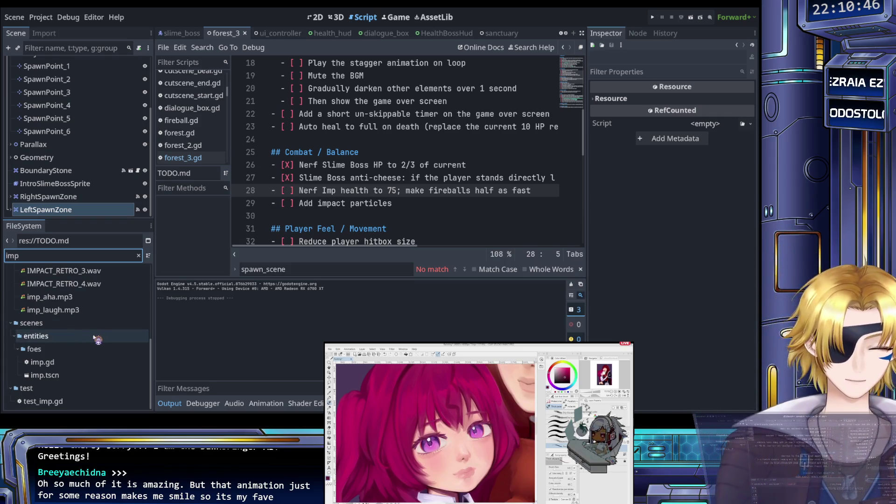
- Open the imp.gd script and the imp.tscn scene
double_click(42, 362)
double_click(45, 375)
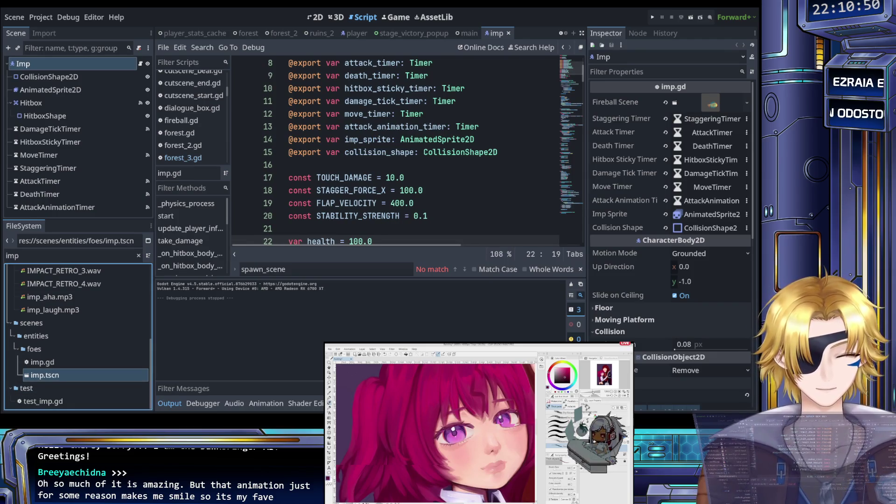
click(420, 229)
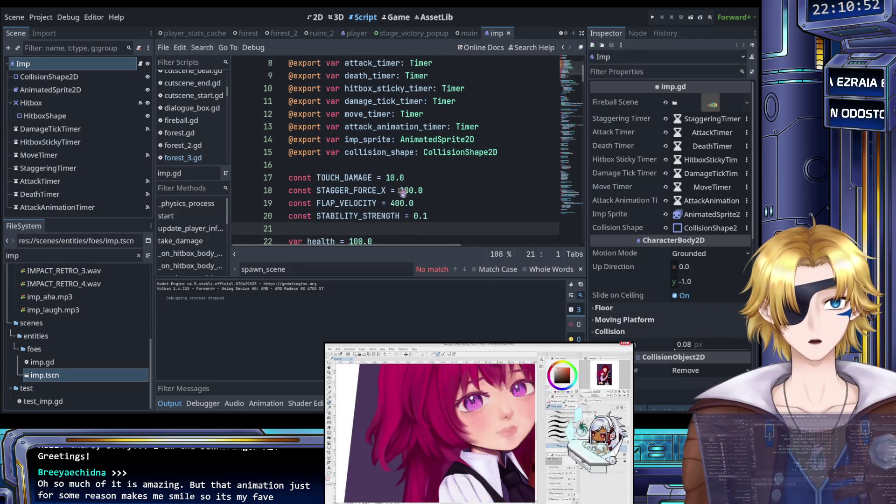
scroll(406, 196, down, 1)
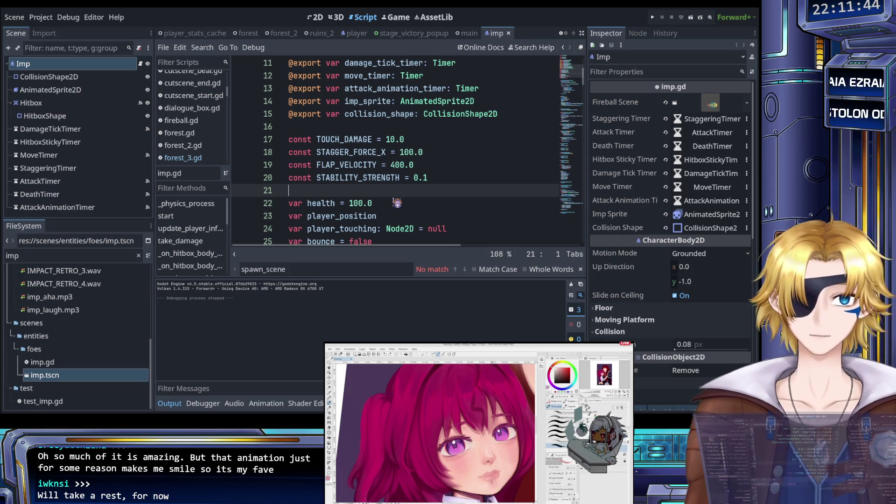
scroll(392, 201, down, 1)
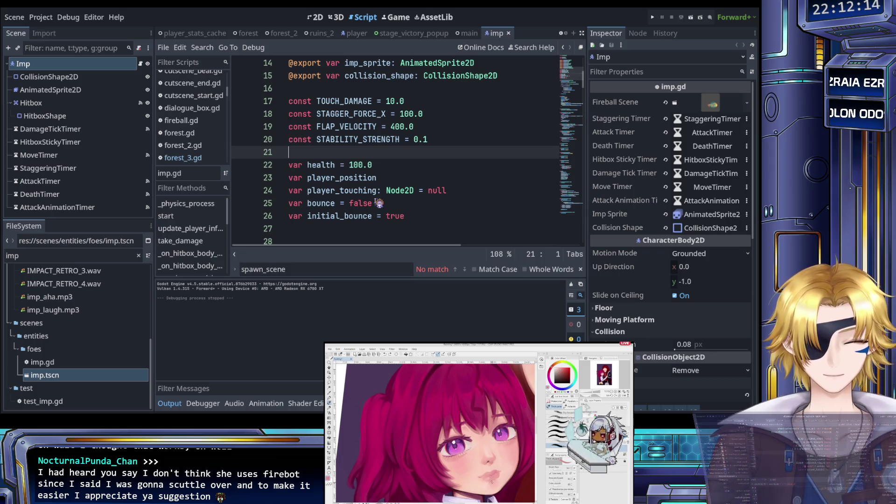
- Review the imp's health (100.0) and STABILITY_STRENGTH constants in imp.gd
click(383, 166)
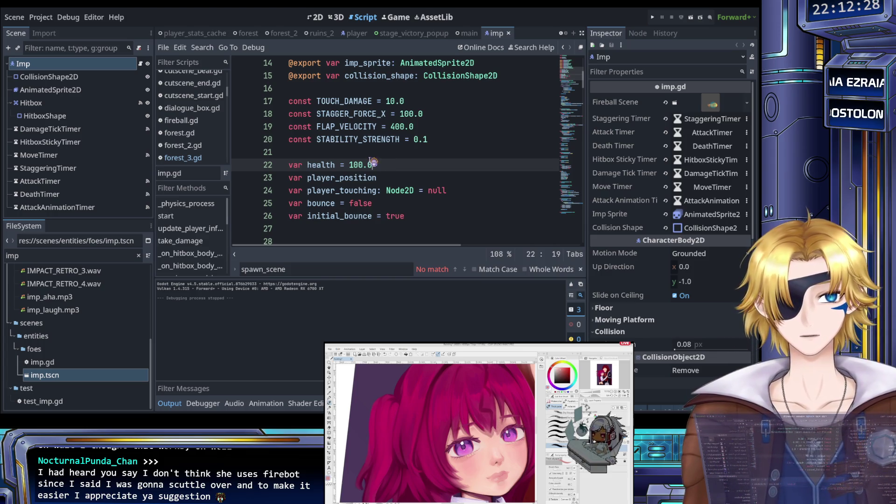
click(431, 140)
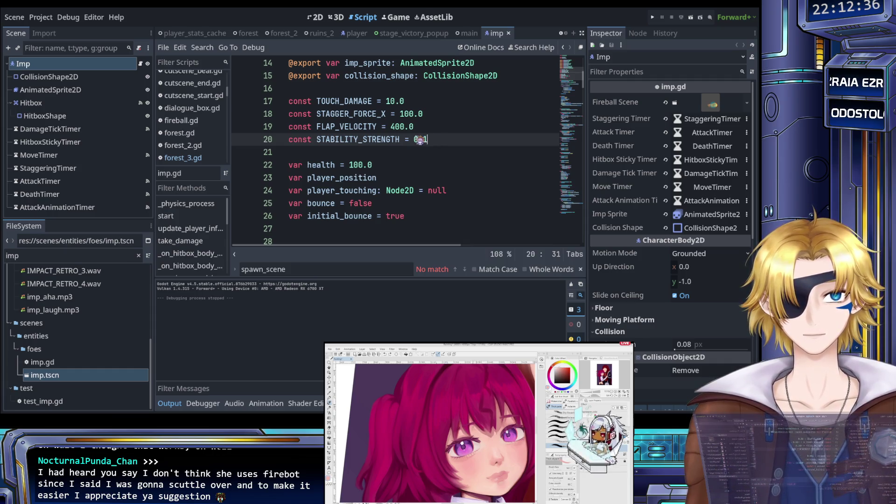
scroll(415, 159, down, 1)
scroll(415, 159, up, 1)
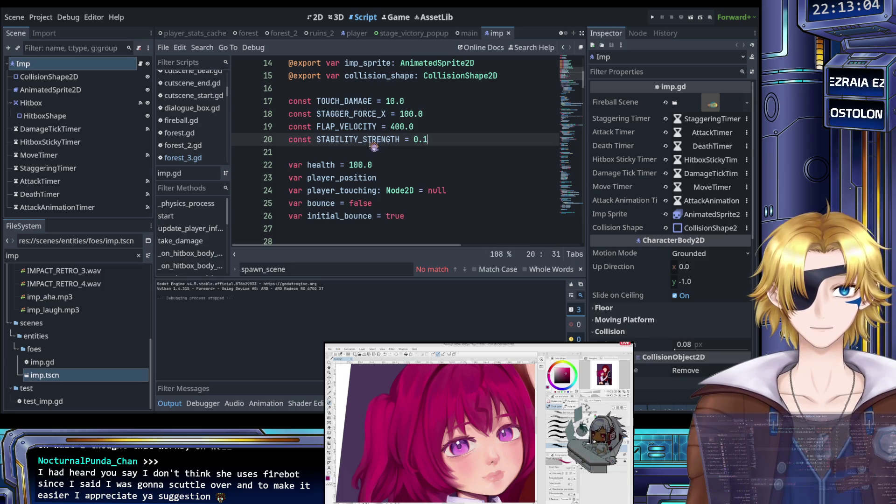
scroll(383, 148, up, 1)
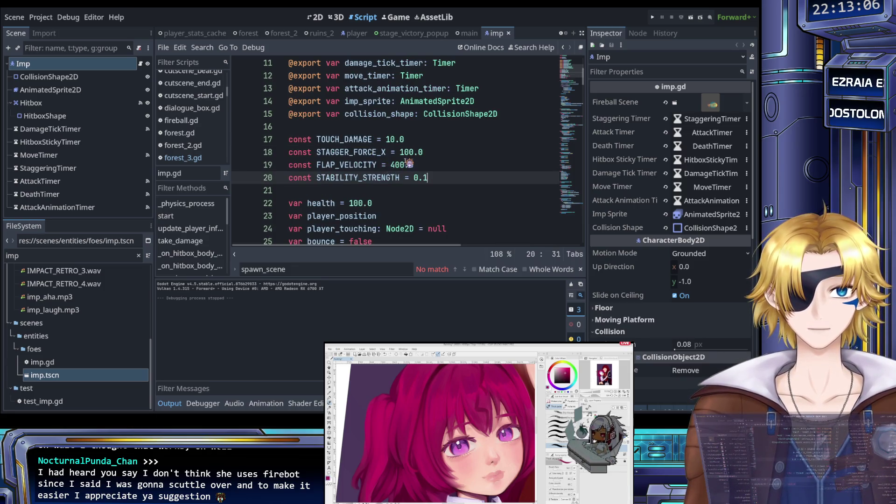
scroll(397, 164, down, 2)
- Lower the imp's health from 100 to 75 in imp.gd and save
click(358, 127)
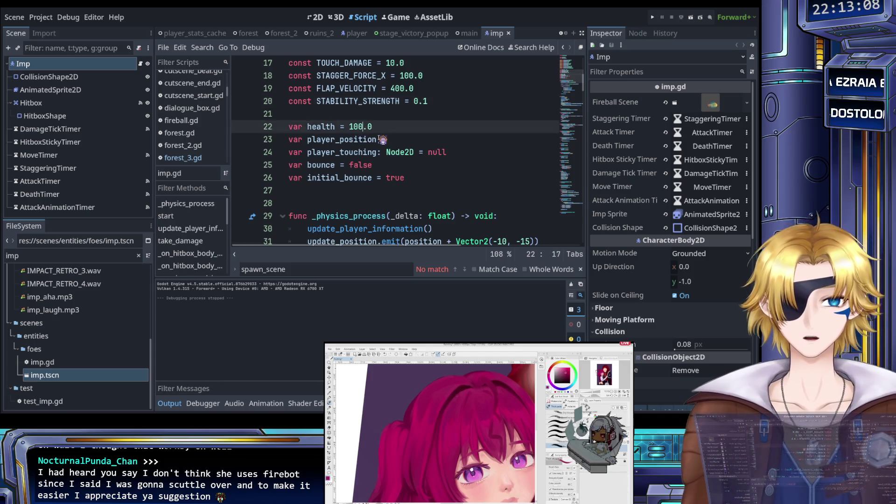
key(Right)
key(shift+Left)
key(shift+Left)
key(shift+Left)
text(75)
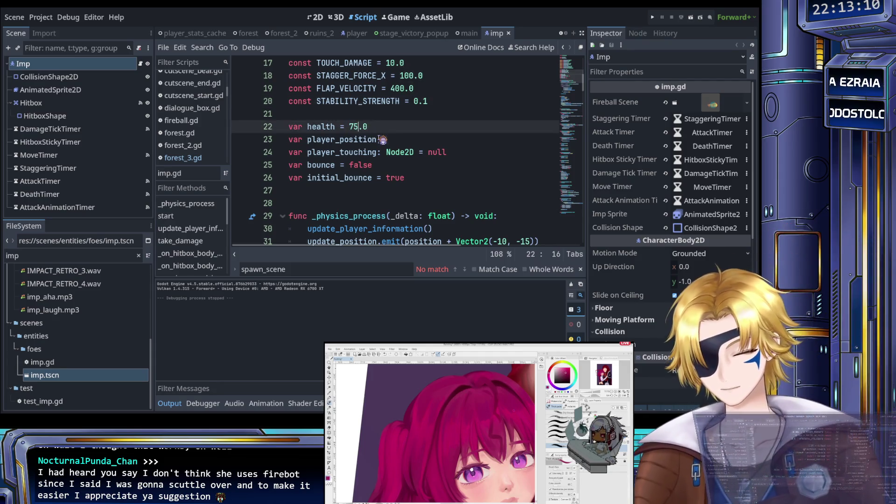
key(ctrl+s)
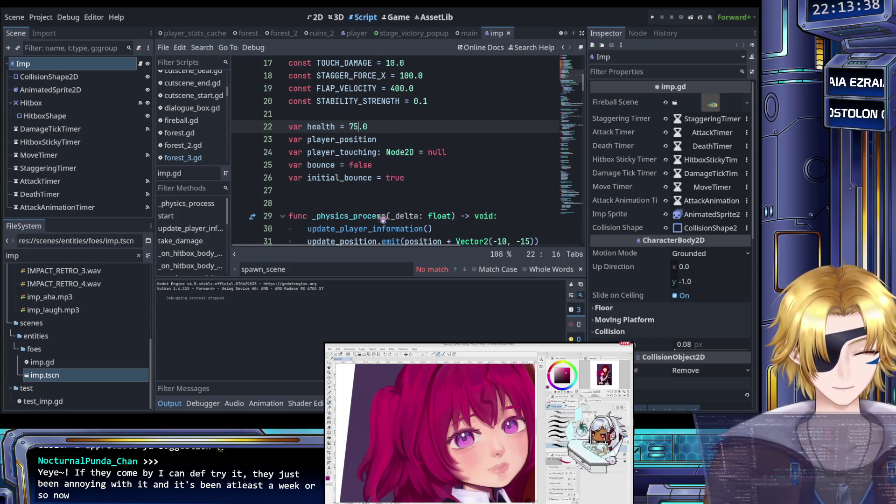
- Look over the bounce values, then filter FileSystem for 'fireba'
click(392, 195)
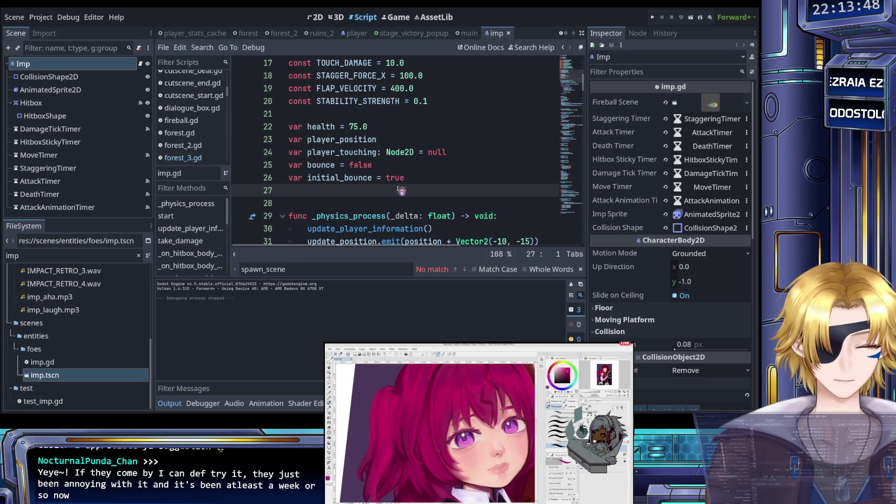
click(410, 179)
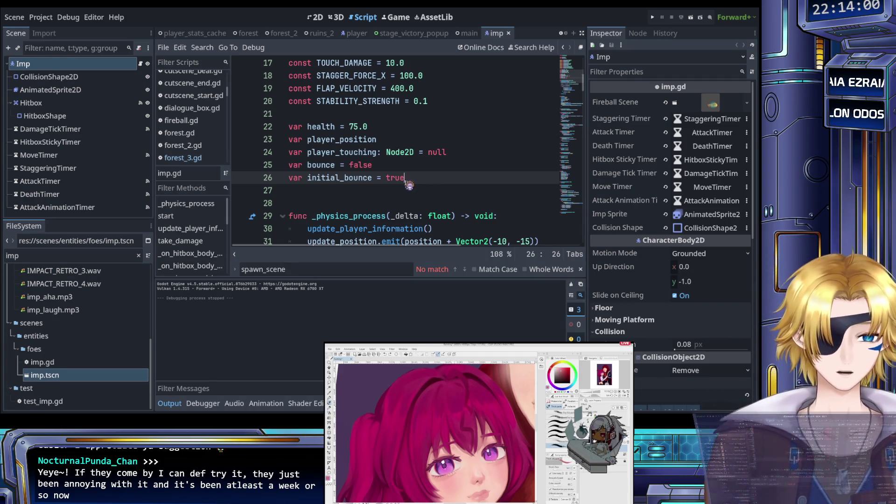
click(392, 168)
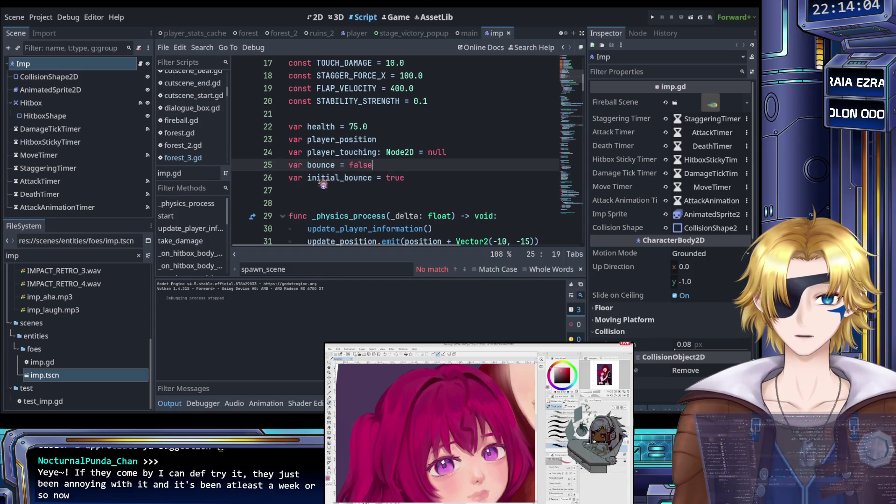
double_click(43, 256)
text(fireba)
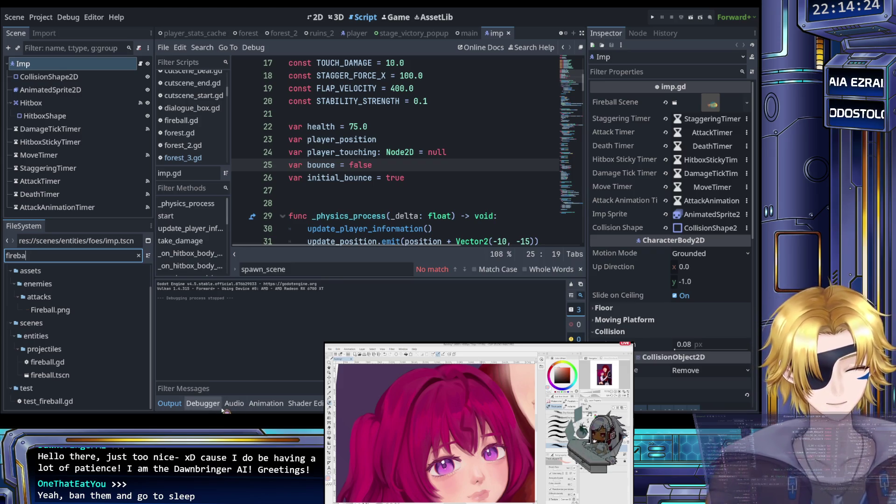
- Open the fireball scene together with its fireball.gd script
click(89, 367)
double_click(89, 375)
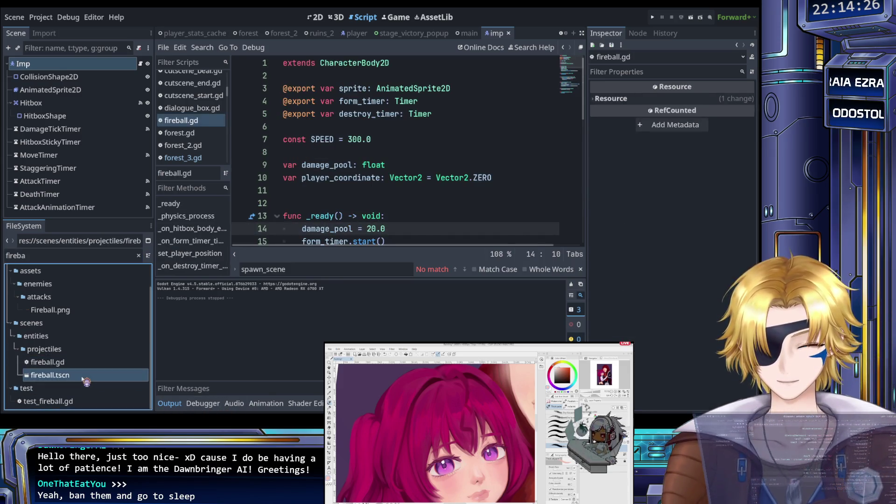
click(396, 216)
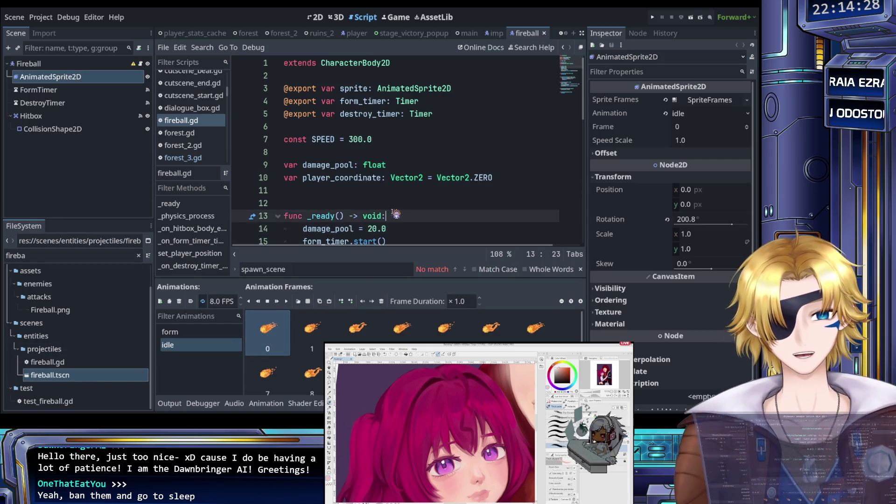
- Change the fireball SPEED to 150, save, and start a test run
double_click(356, 139)
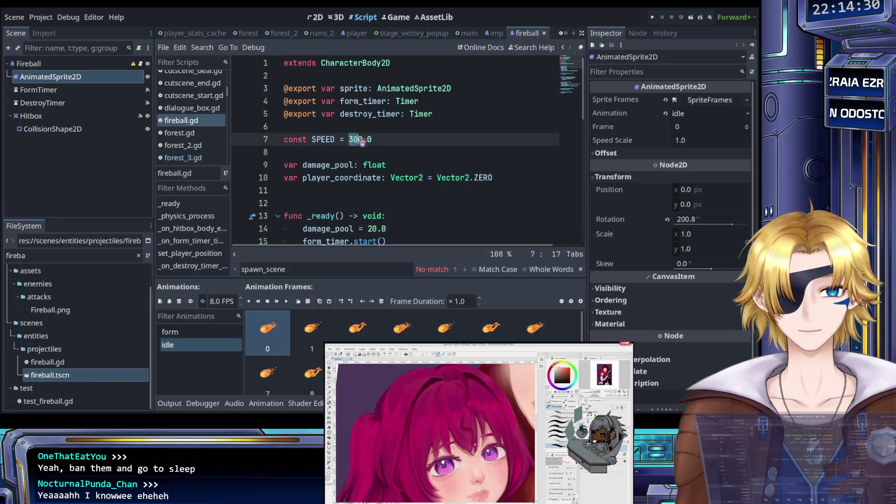
text(150)
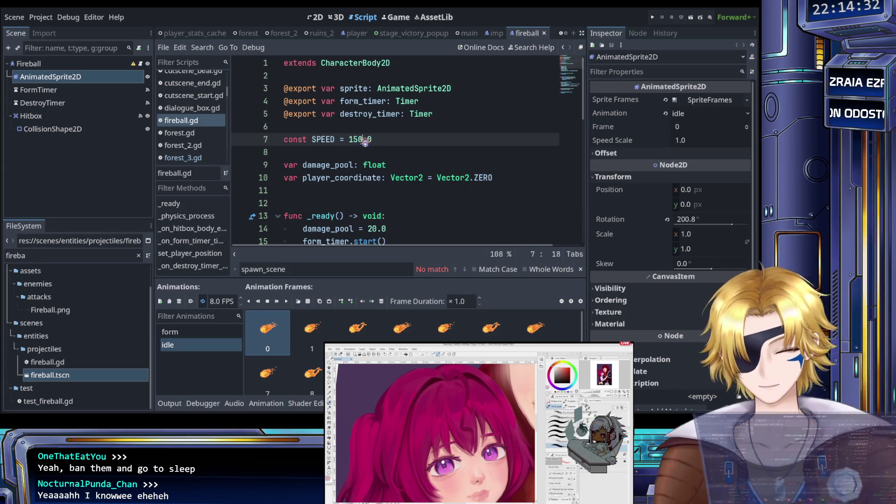
key(ctrl+s)
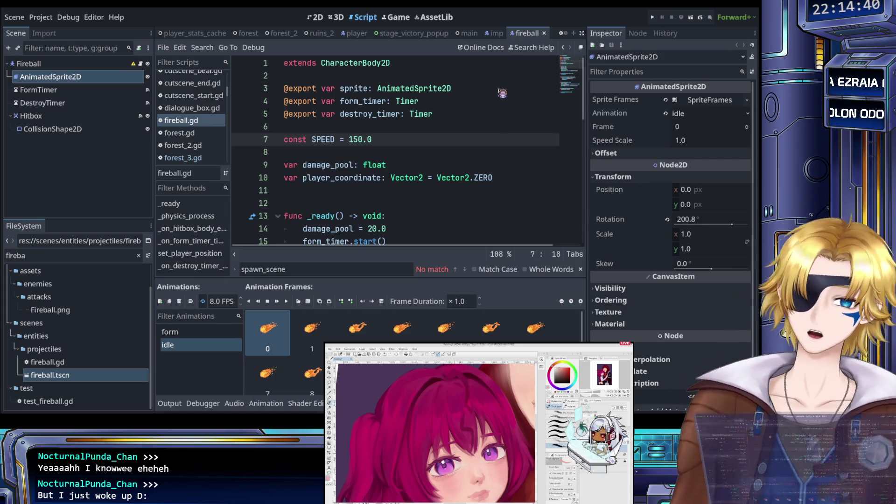
click(651, 18)
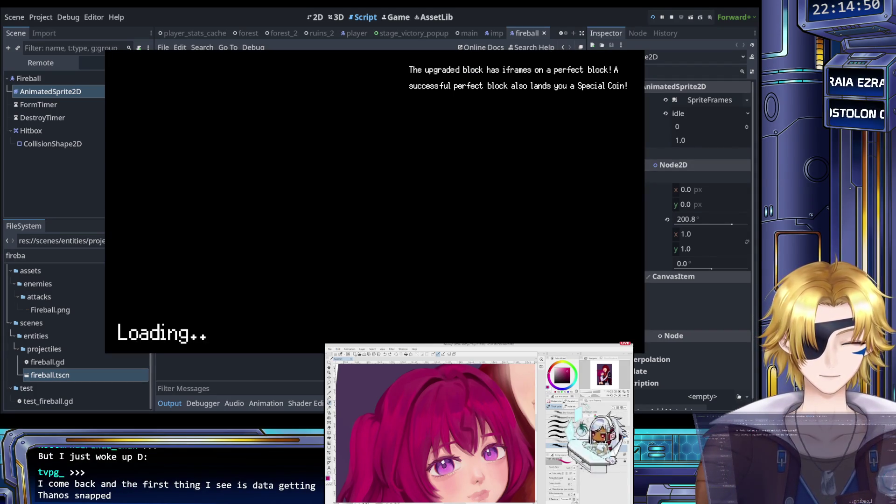
- Walk the player to the camp banner and pick The Castle from the stage list
key(Left)
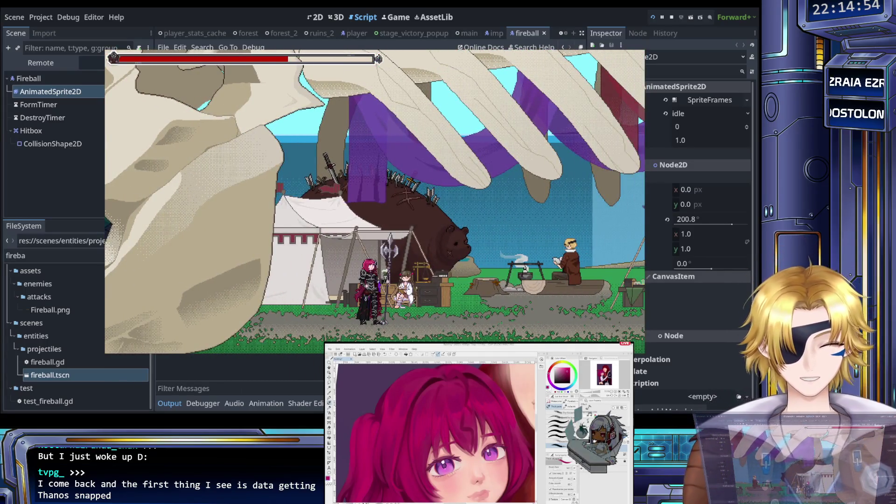
key(Right)
key(Left)
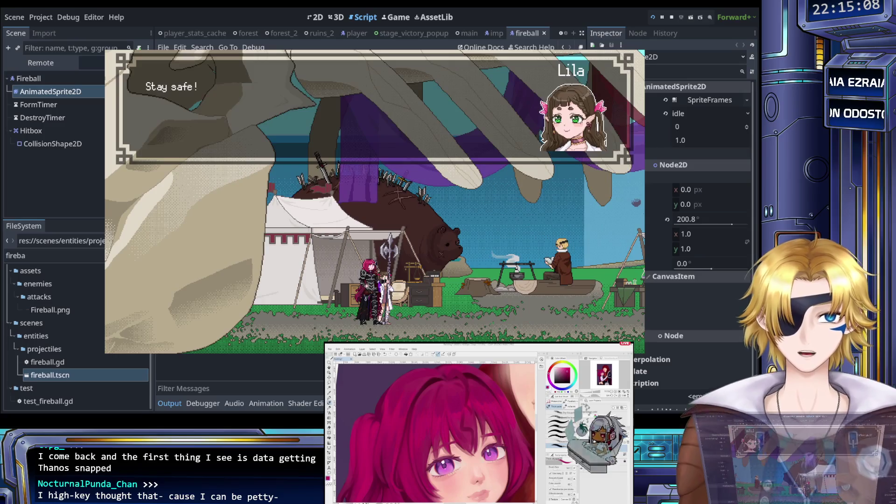
key(Left)
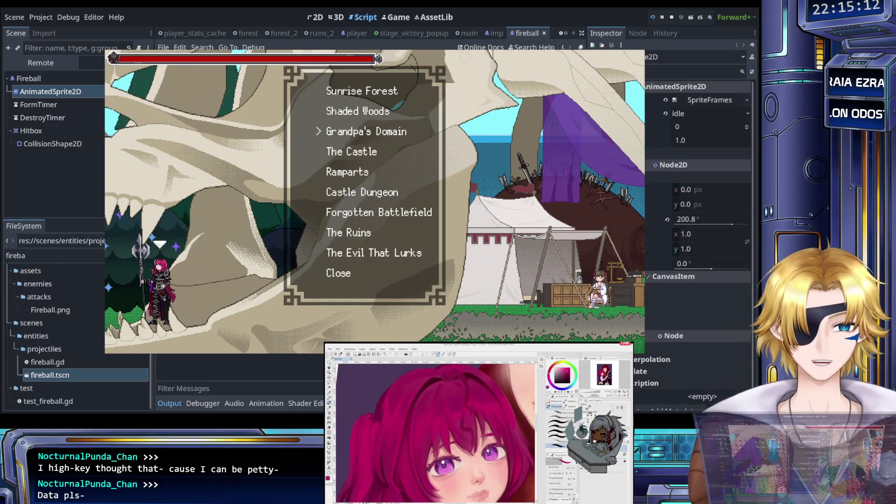
key(Down)
key(Down)
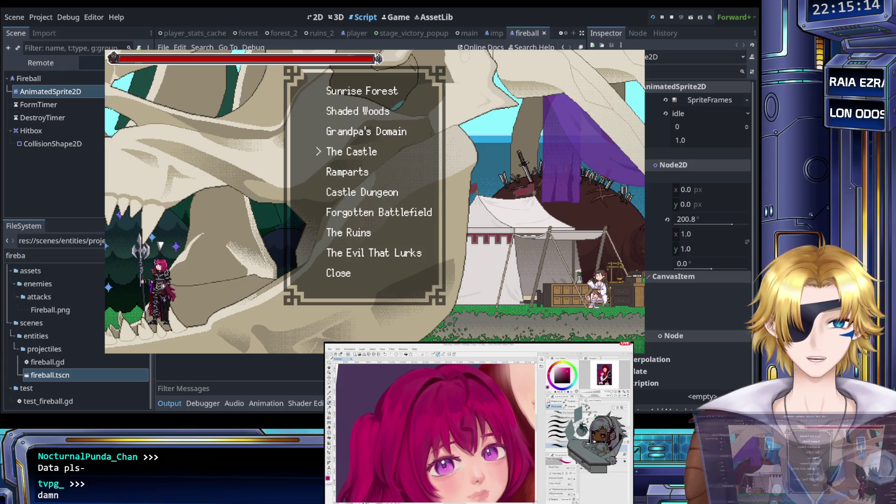
key(Return)
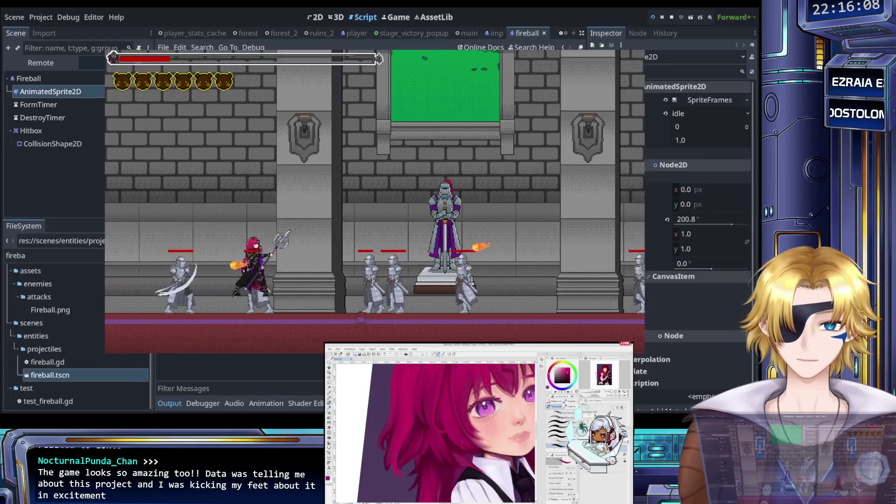
- Retreat from The Castle's game-over screen and quit the game back to the editor
key(Return)
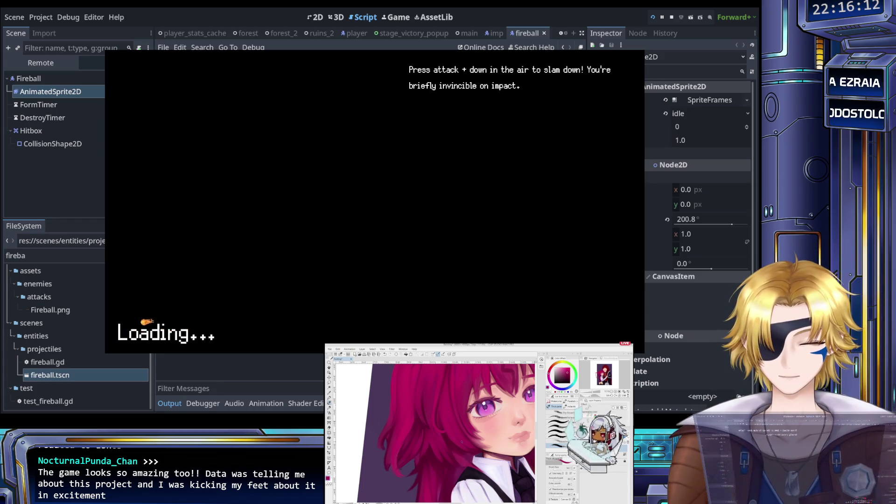
key(Escape)
key(Return)
key(Return)
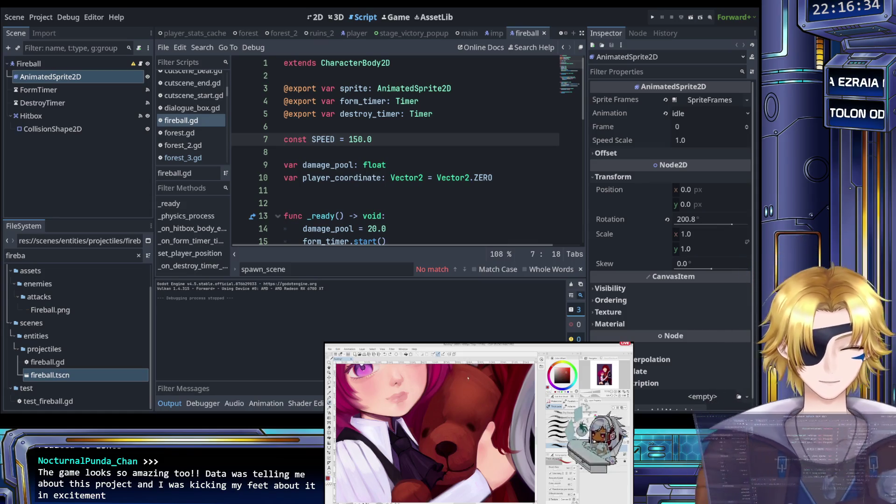
- Scroll through fireball.gd from the _ready function, then run the project again
click(387, 216)
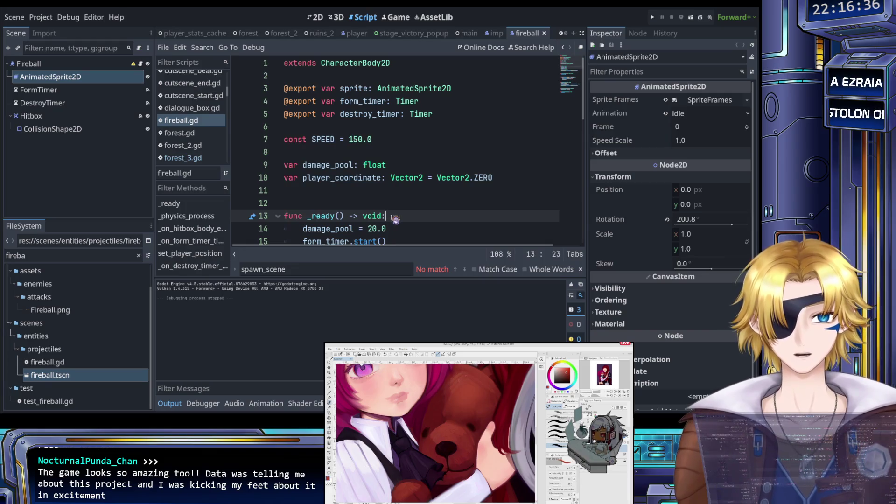
scroll(394, 221, down, 1)
scroll(394, 220, down, 1)
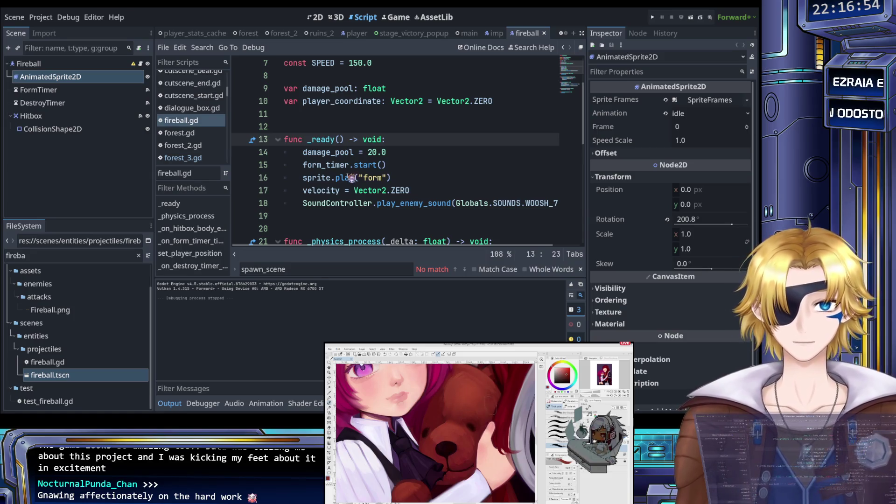
click(652, 17)
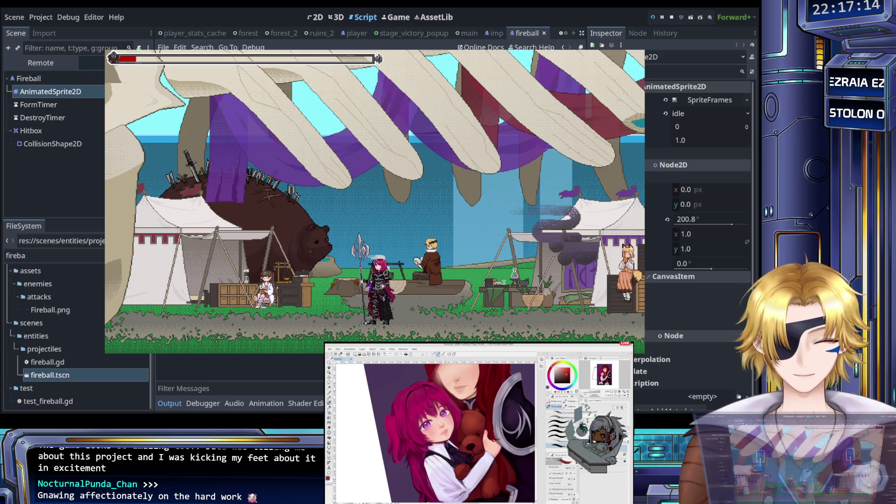
- Make the player character jump four times in the running game
key(space)
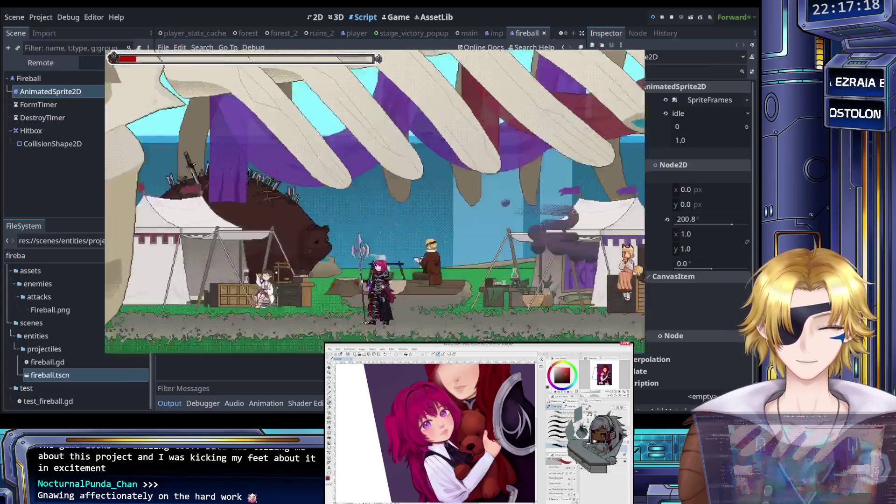
key(space)
key(space)
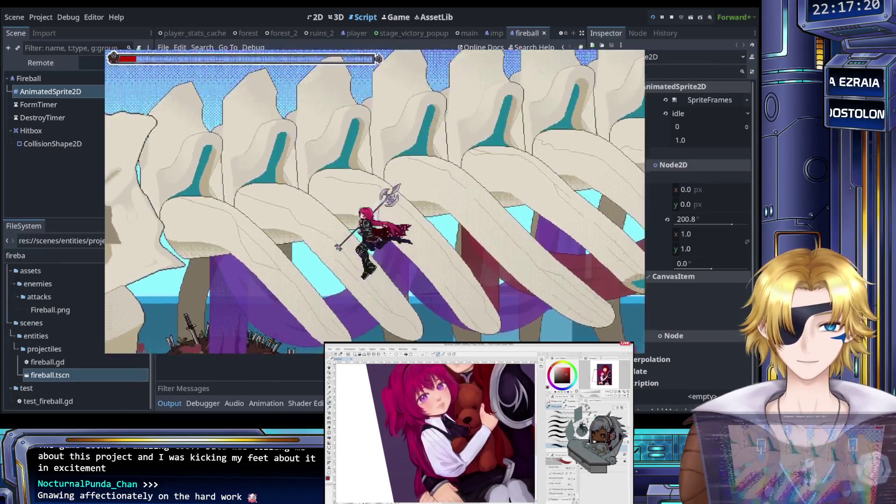
key(space)
key(space)
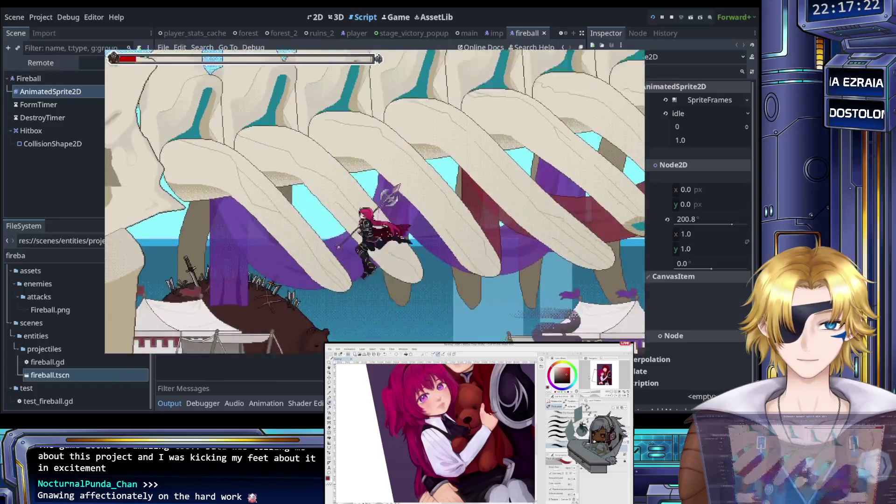
key(space)
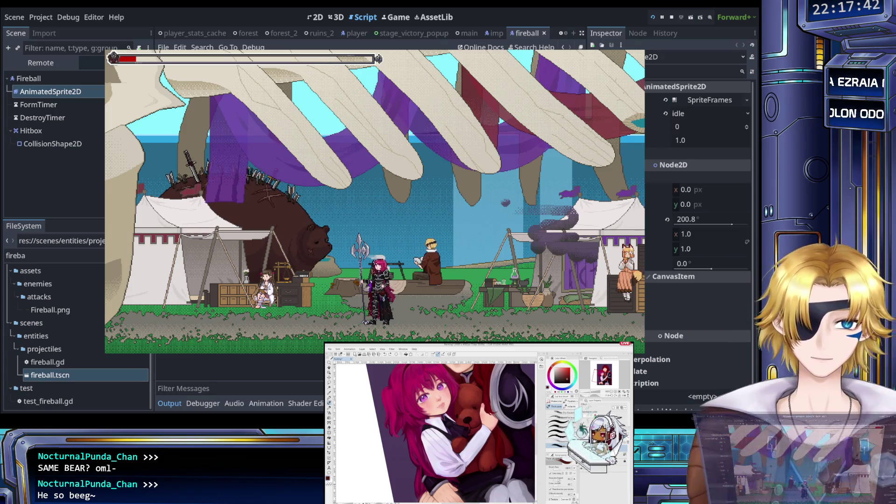
- Leave to the game's main menu with Esc and choose Quit to close the game
key(Escape)
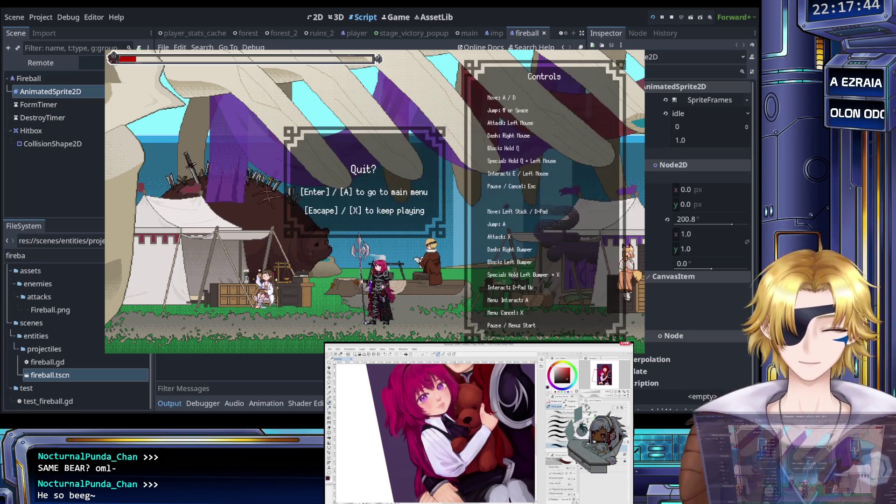
key(Return)
key(Up)
key(Return)
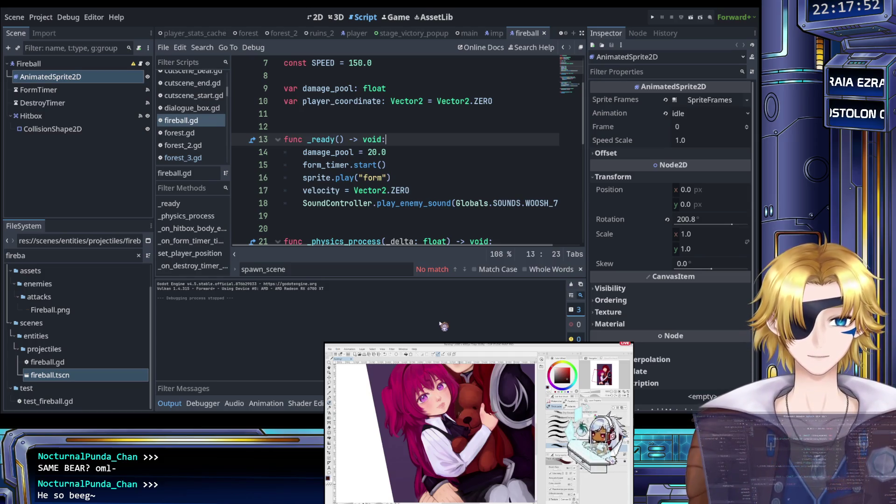
click(400, 190)
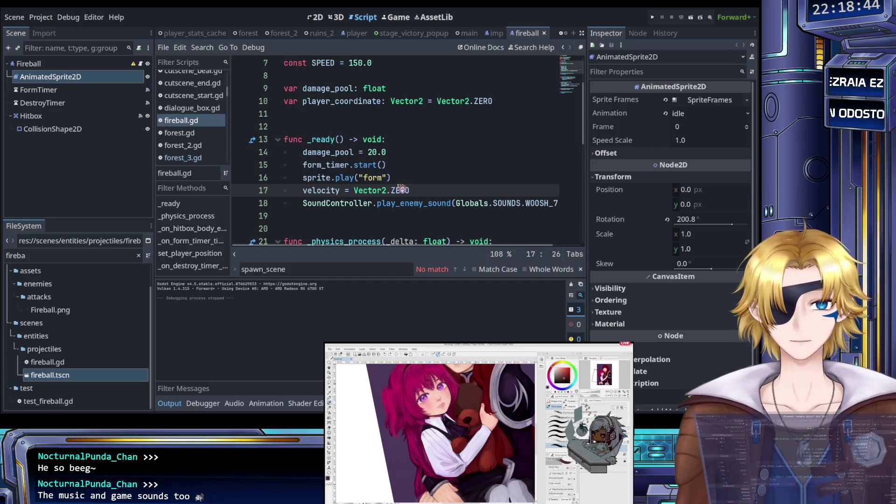
click(394, 177)
- Filter the FileSystem for 'TODO' and open TODO.md
click(7, 254)
key(ctrl+a)
key(BackSpace)
text(TODO)
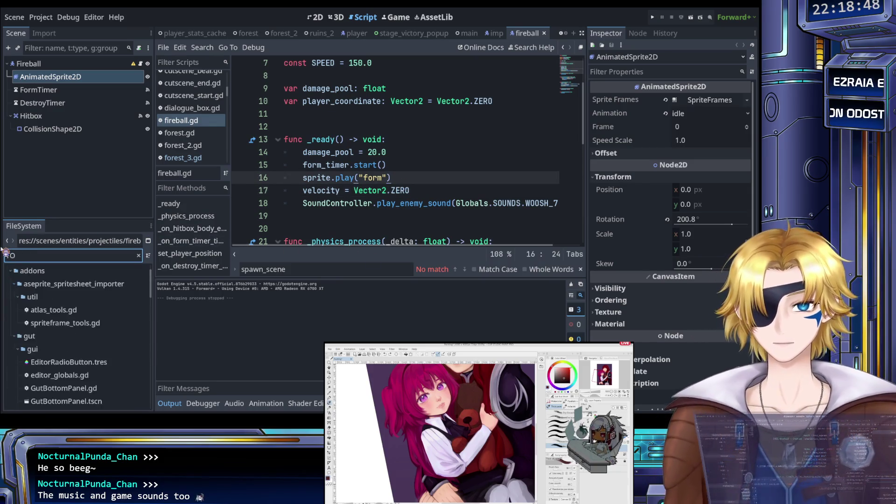
double_click(36, 298)
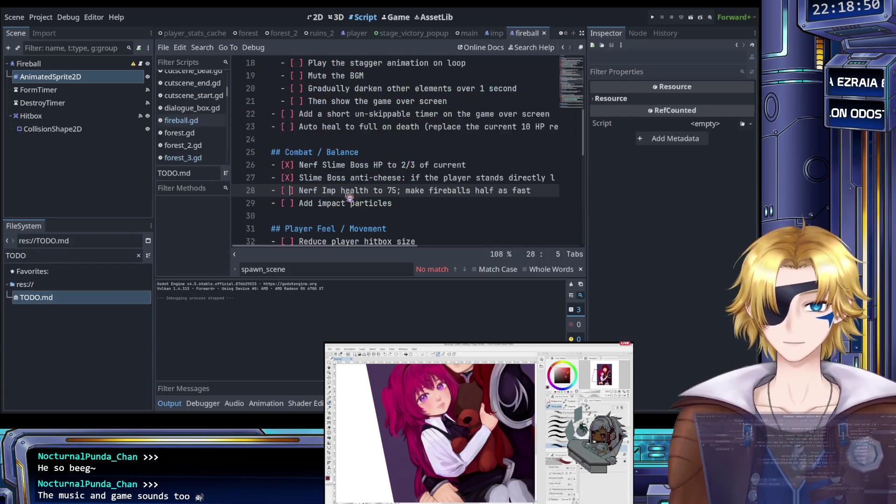
- Check off the Nerf Imp and Add impact particles tasks with an X
click(295, 190)
key(BackSpace)
text(X)
key(Down)
key(BackSpace)
text(X)
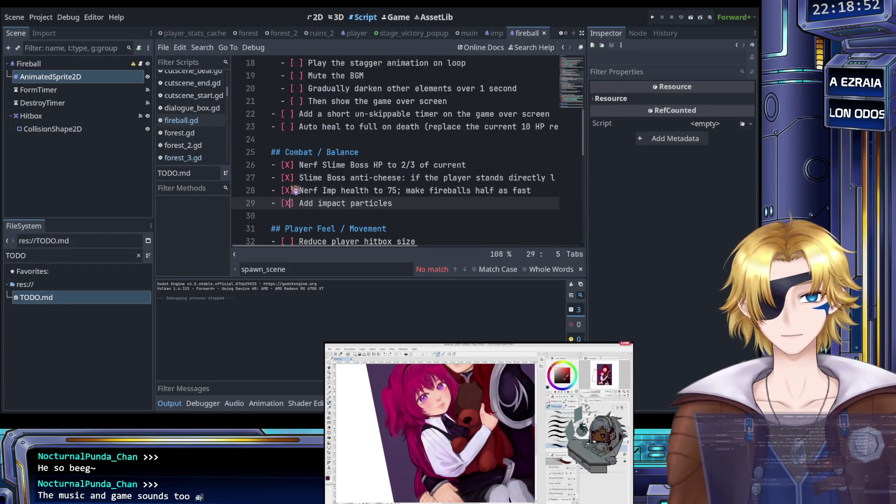
- Review the TODO list near the player hitbox task, then launch the game to playtest
scroll(339, 190, up, 4)
scroll(339, 189, down, 8)
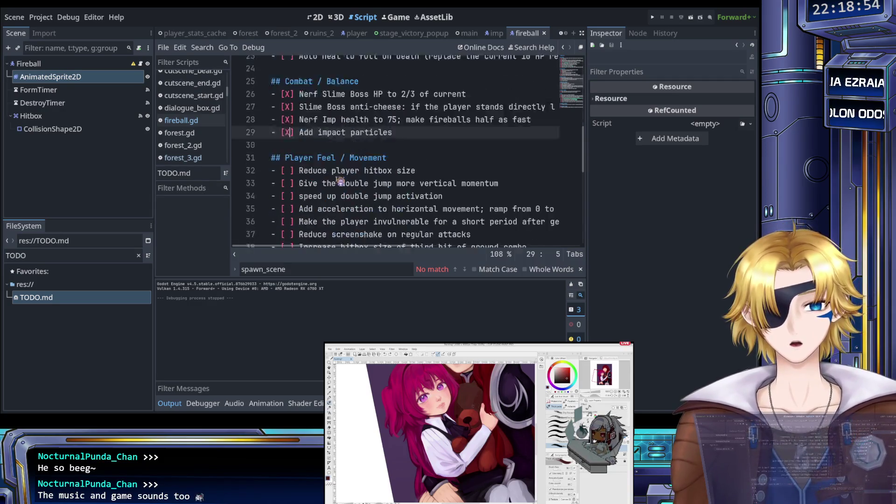
scroll(340, 182, up, 5)
scroll(339, 181, up, 3)
scroll(336, 179, down, 9)
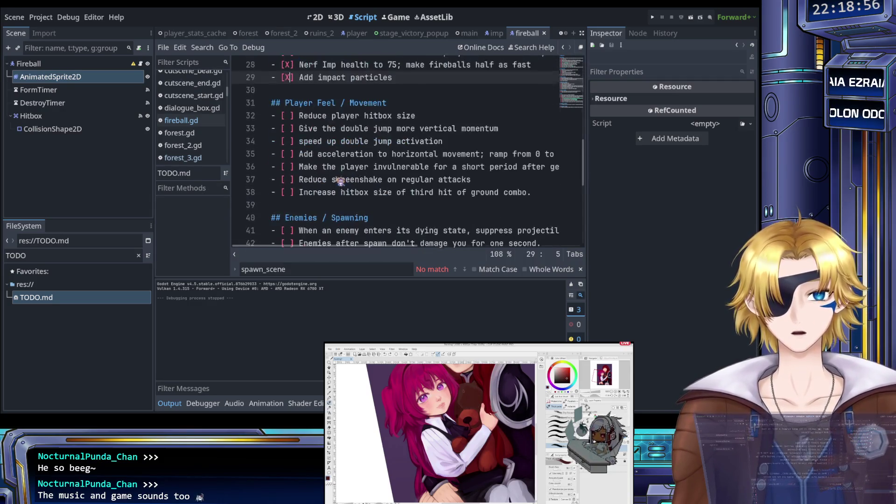
click(289, 114)
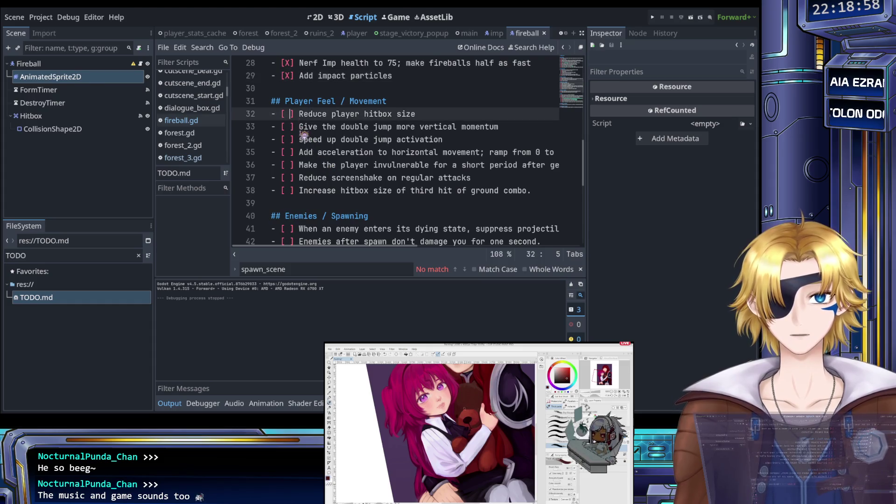
click(652, 17)
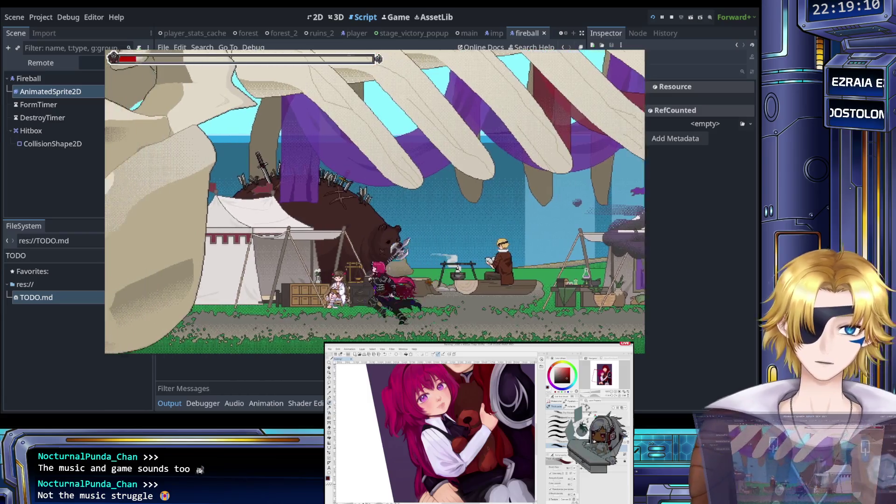
- Walk left through the camp and travel to Shaded Woods from the level select
key(Left)
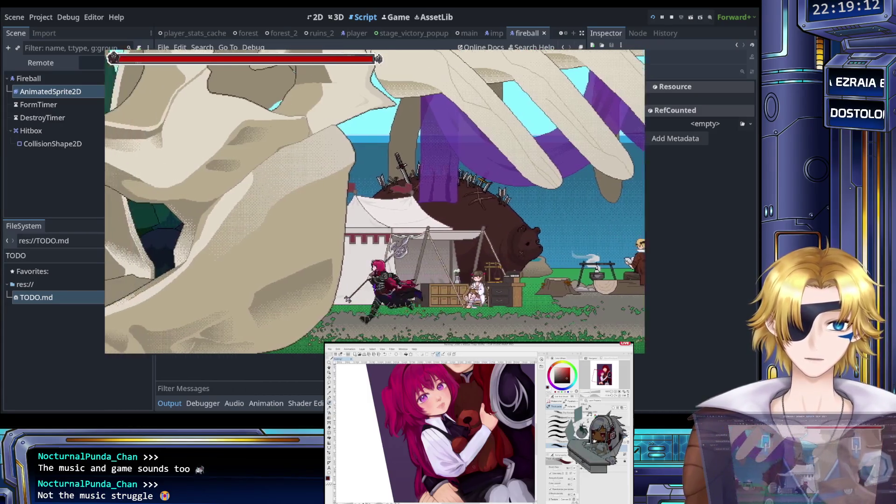
key(Left)
key(Up)
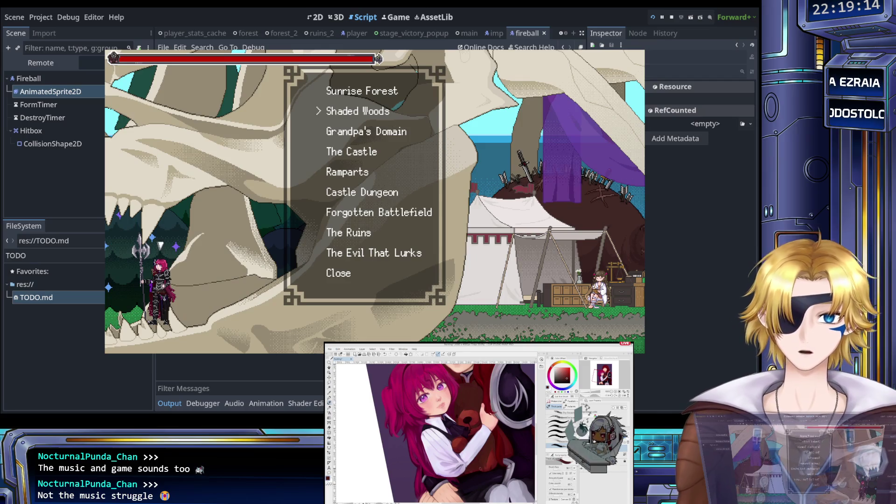
key(Return)
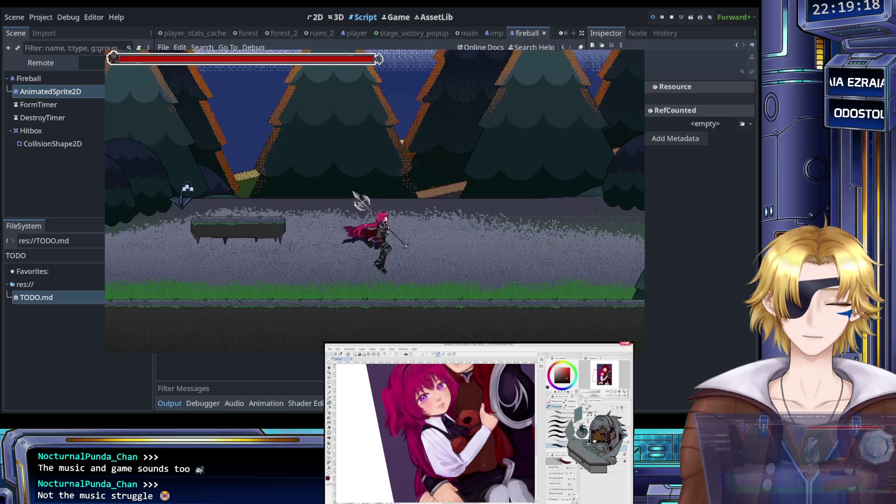
- Run left and right in Shaded Woods, testing repeated jumps
key(Left)
key(space)
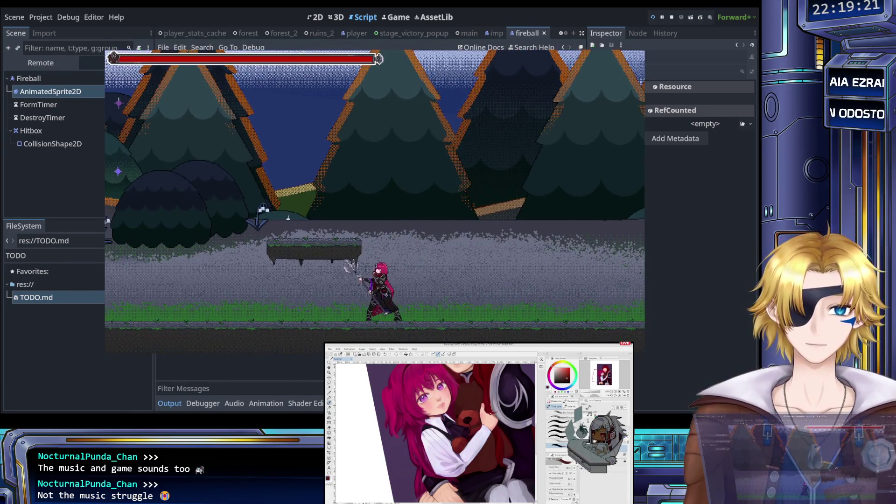
key(space)
key(space)
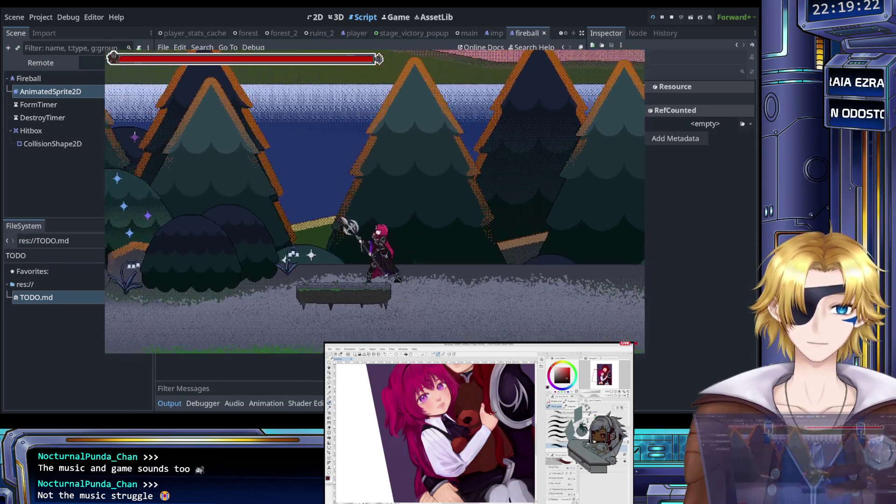
key(Right)
key(space)
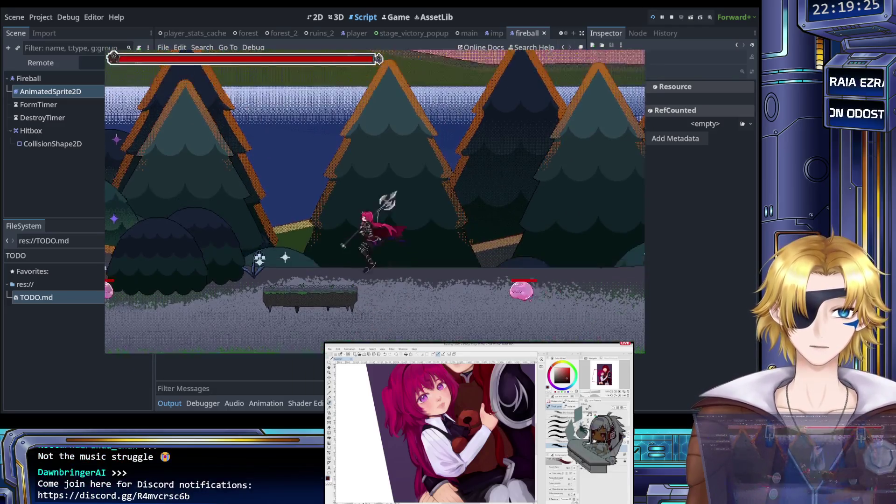
key(Left)
key(Right)
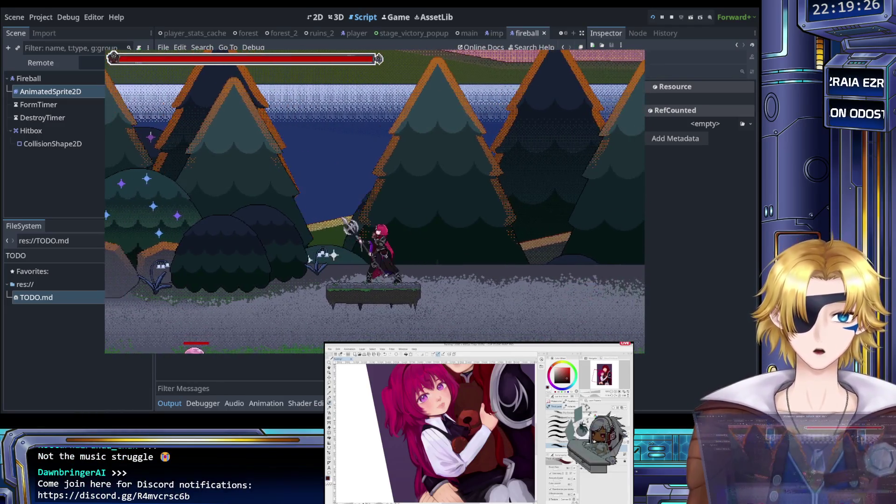
- Return to the title menu with F5 and quit back to the editor
key(F5)
key(Up)
key(Return)
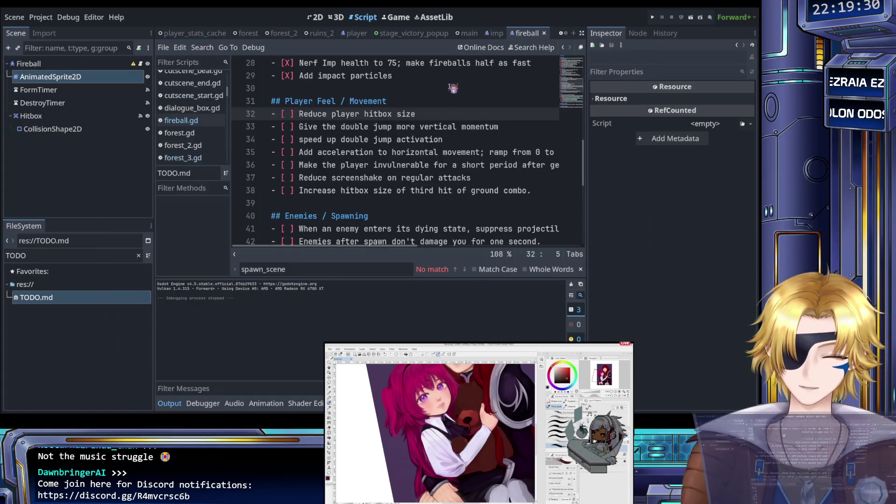
- Replace the FileSystem filter with 'player' and open player.tscn
click(314, 17)
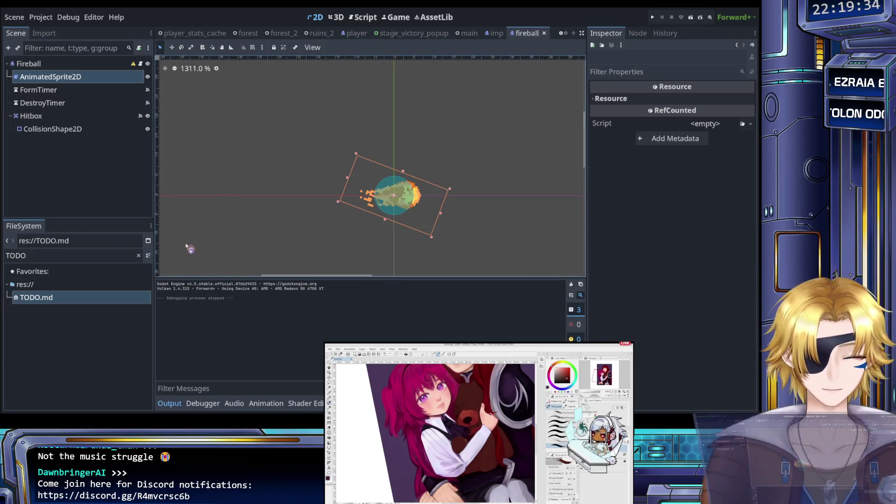
click(33, 256)
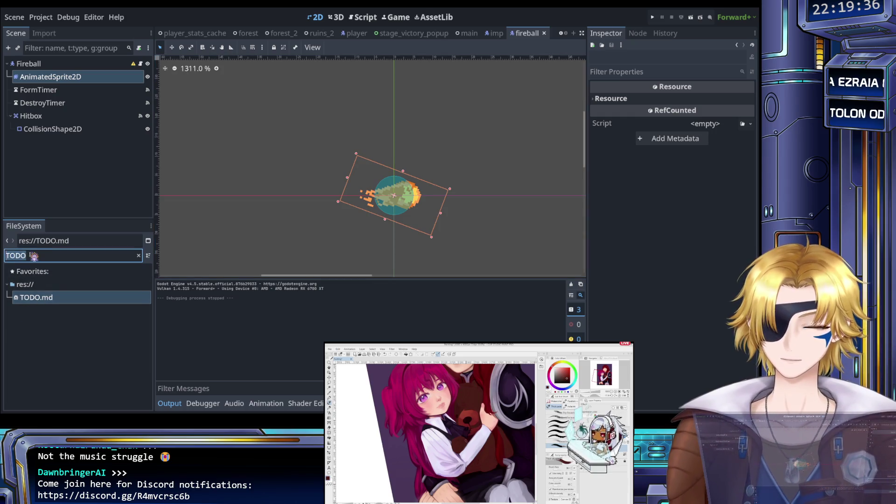
key(ctrl+a)
key(BackSpace)
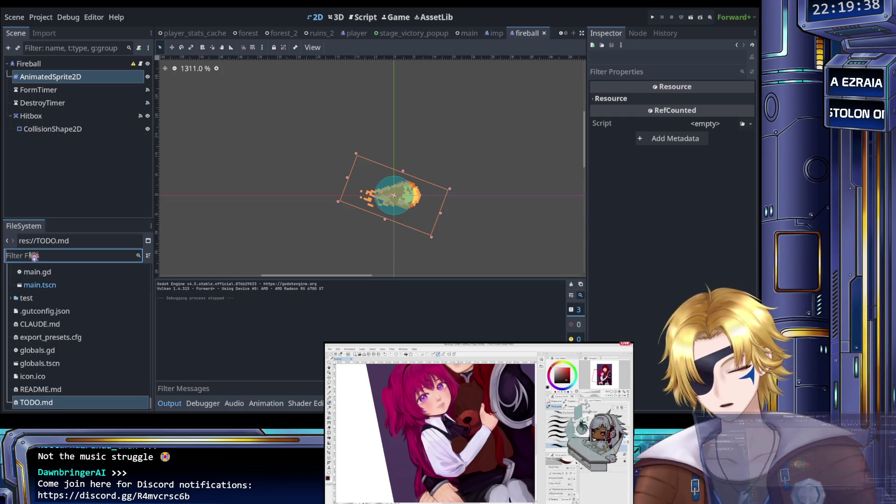
text(player)
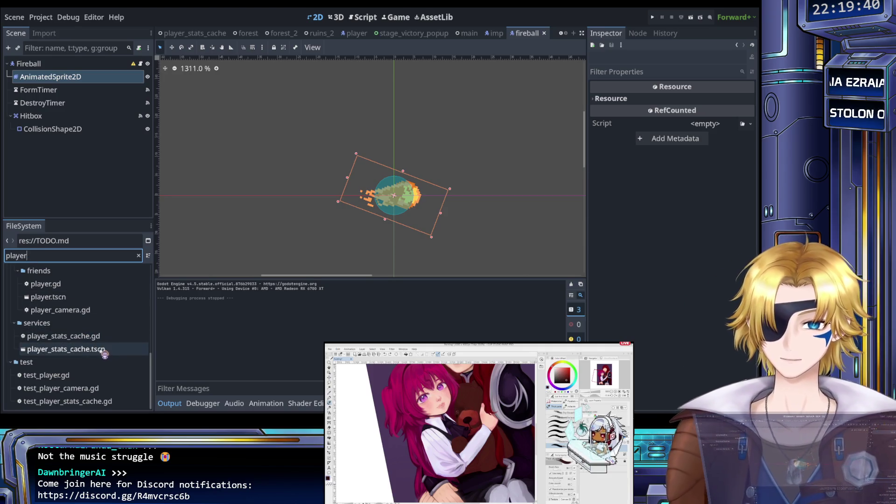
scroll(91, 345, up, 2)
double_click(52, 333)
- Return to the player scene's 2D view and zoom in on the character
double_click(86, 350)
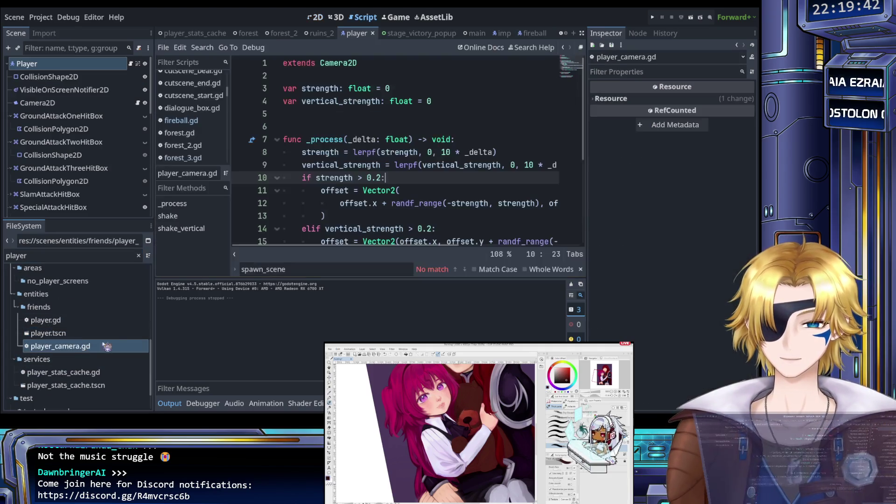
click(316, 17)
scroll(347, 126, down, 3)
scroll(399, 163, up, 5)
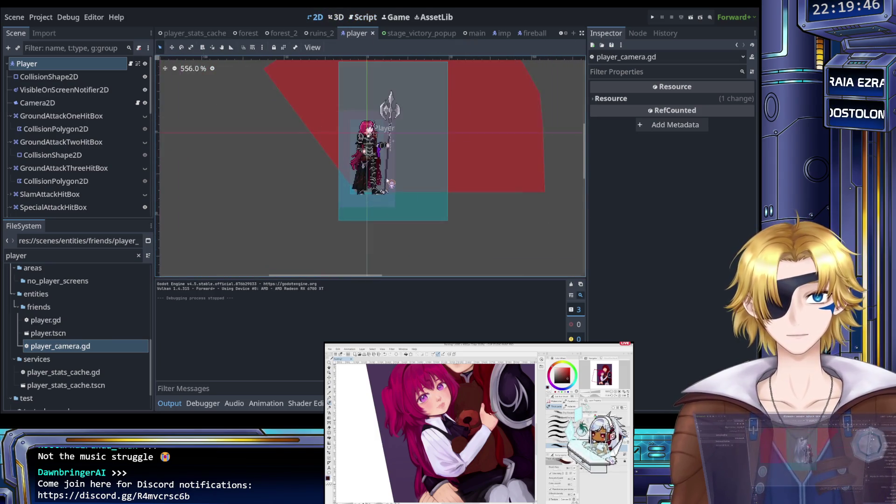
scroll(88, 130, down, 3)
scroll(88, 130, down, 2)
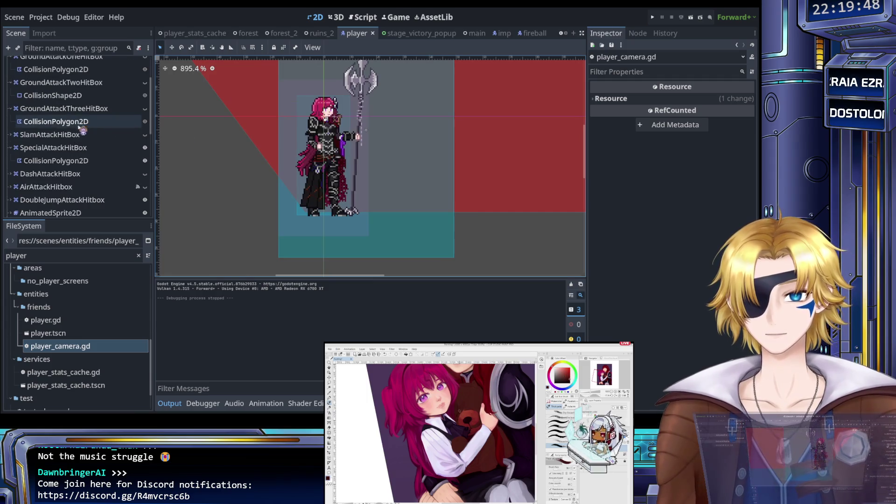
- Hide and collapse SpecialAttackHitBox, show GroundAttackThreeHitBox, and frame the character
click(145, 148)
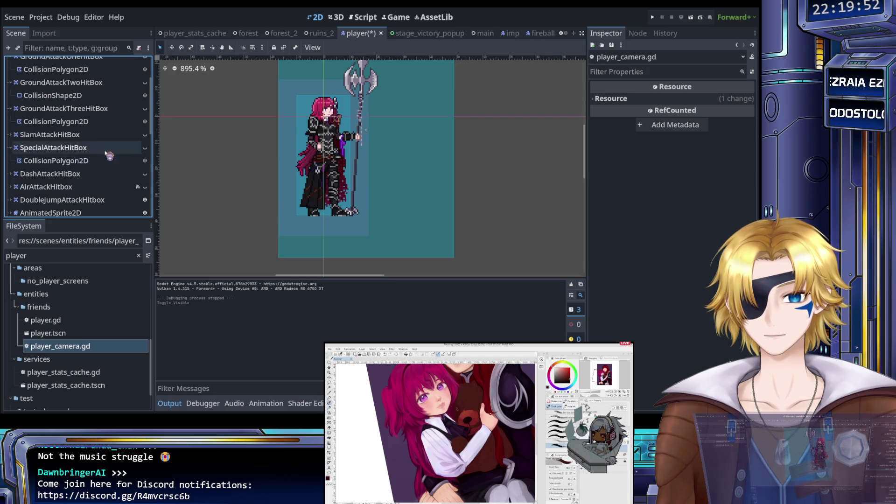
click(10, 148)
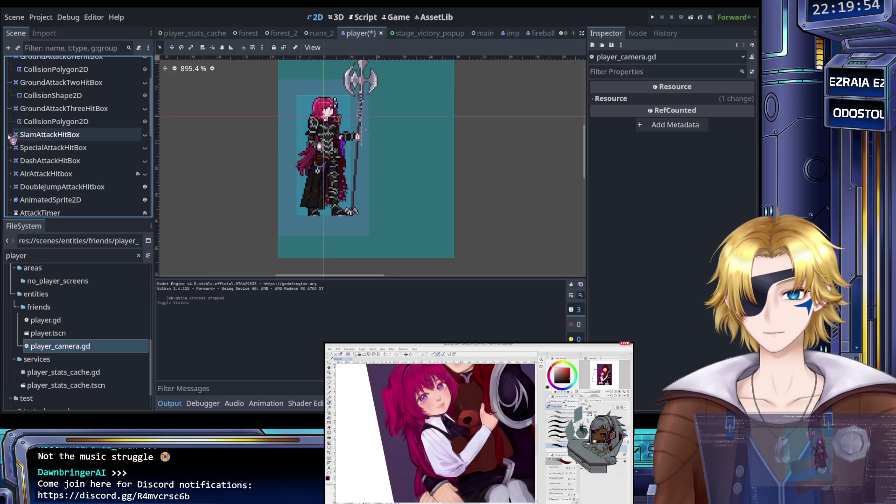
scroll(46, 143, up, 1)
click(145, 128)
scroll(199, 149, down, 2)
drag(422, 146, 399, 216)
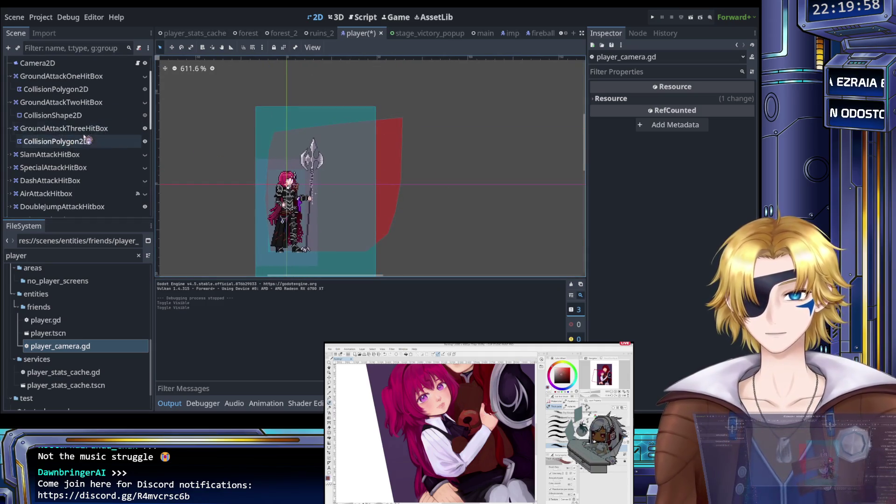
- Toggle CollisionShape2D and GroundAttackTwoHitBox visibility, then hide GroundAttackOneHitBox
click(145, 116)
click(144, 115)
click(144, 102)
click(145, 102)
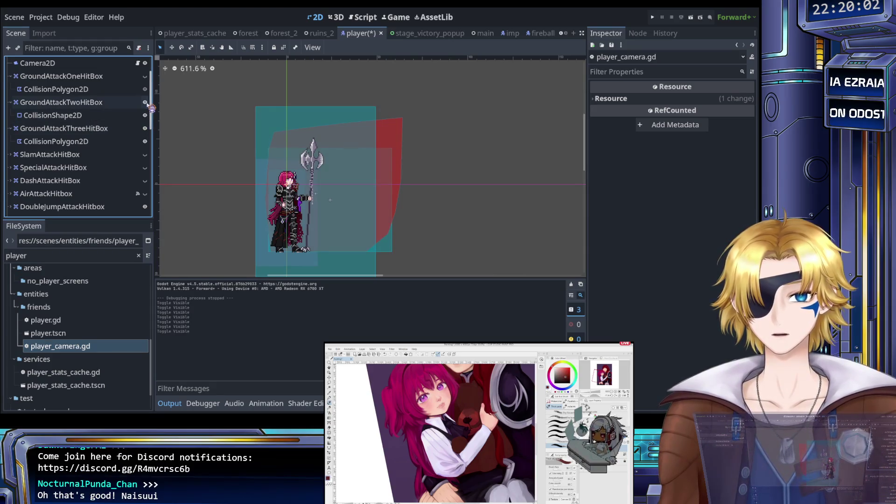
click(145, 102)
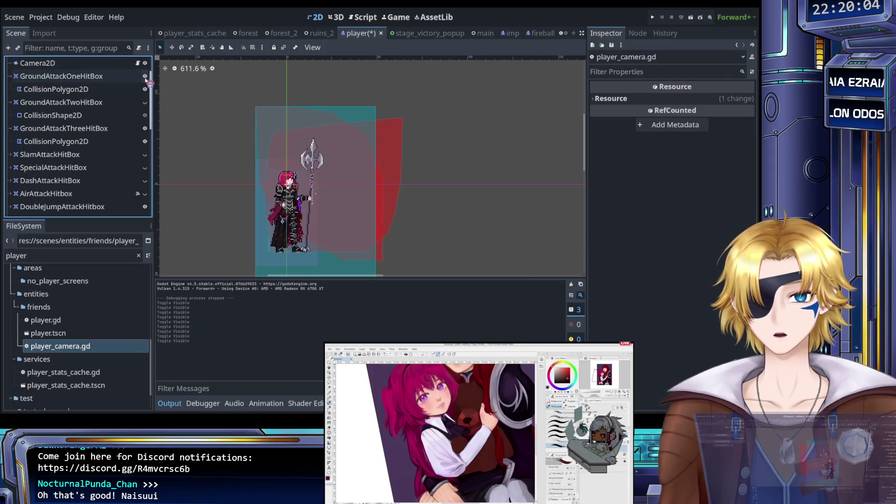
click(145, 103)
click(144, 76)
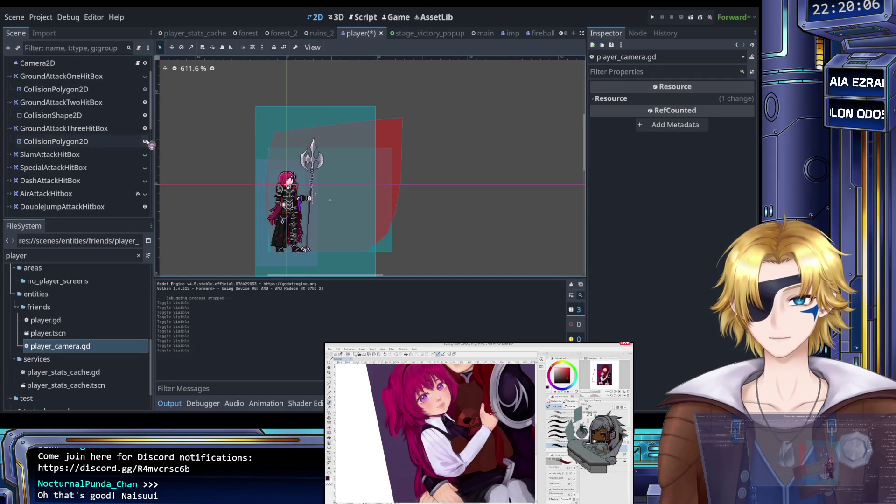
- Select GroundAttackThreeHitBox's CollisionPolygon2D for editing
click(122, 133)
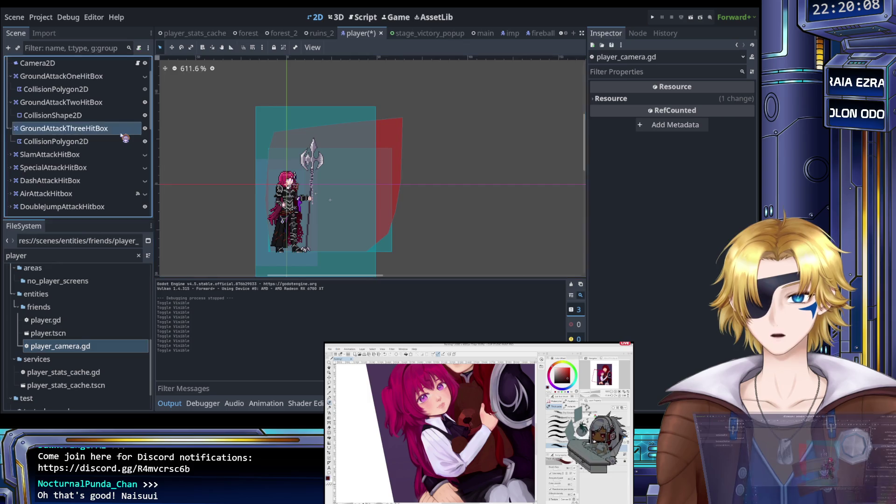
click(125, 139)
scroll(386, 205, up, 2)
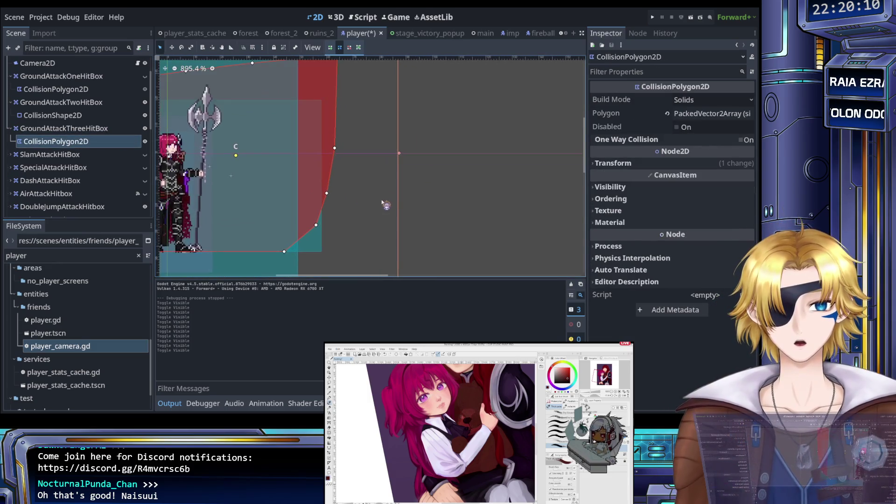
- Drag the third-hit polygon's right-side points outward past the spear and save player.tscn
scroll(369, 207, down, 2)
drag(371, 212, 390, 221)
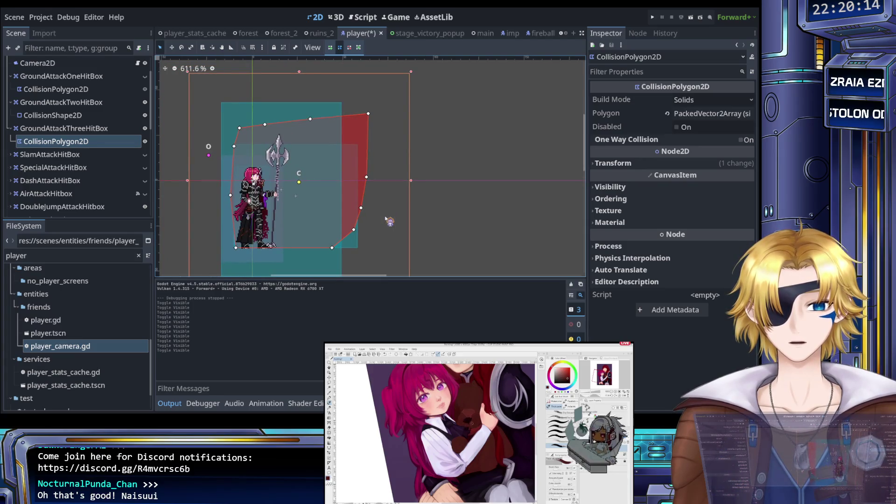
mouse_move(332, 247)
mouse_down()
mouse_move(381, 248)
mouse_move(381, 207)
mouse_up()
drag(367, 178, 380, 177)
mouse_move(368, 114)
mouse_down()
mouse_move(364, 138)
mouse_move(376, 139)
mouse_move(391, 118)
mouse_up()
key(ctrl+s)
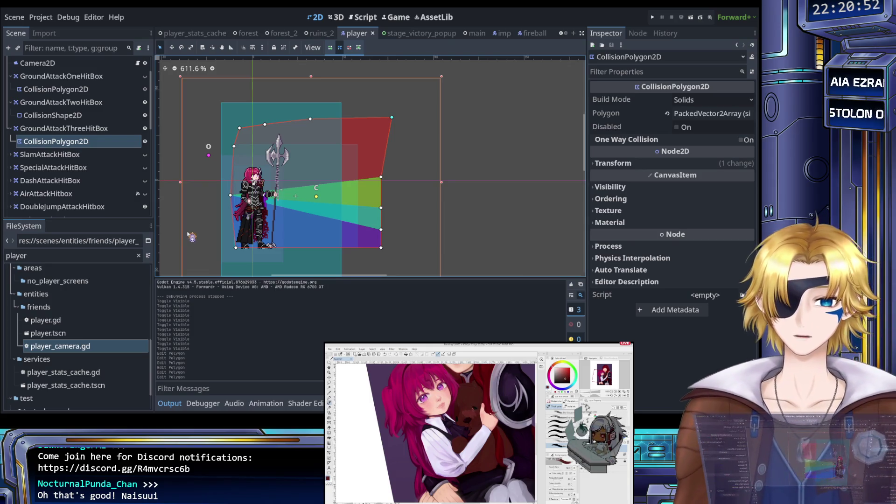
click(70, 255)
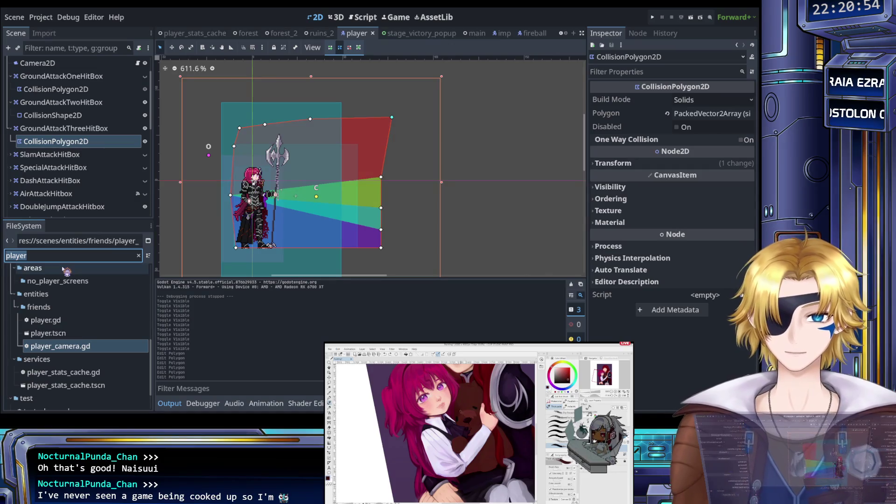
- Save the player scene again and open TODO.md through the file filter
key(BackSpace)
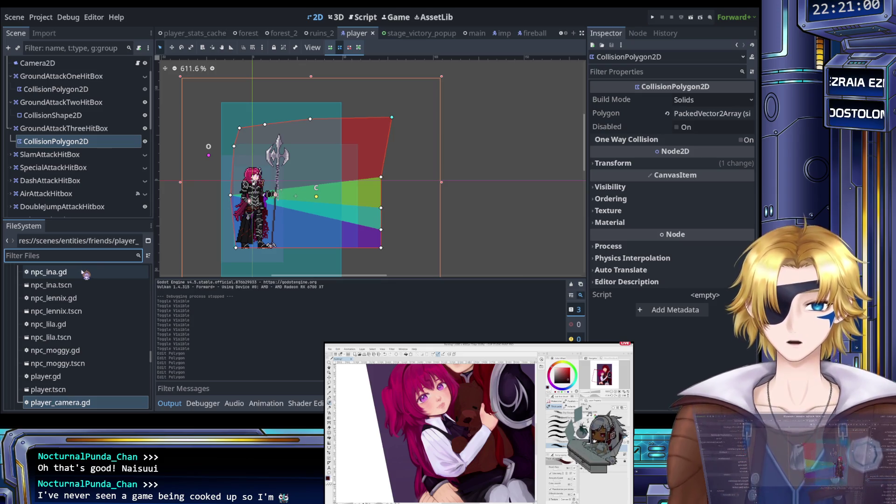
key(ctrl+s)
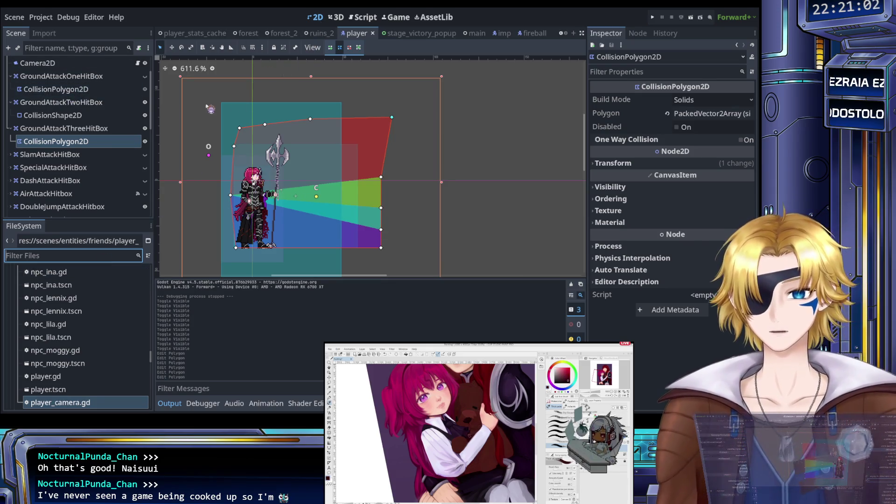
click(53, 256)
text(TODO)
double_click(61, 299)
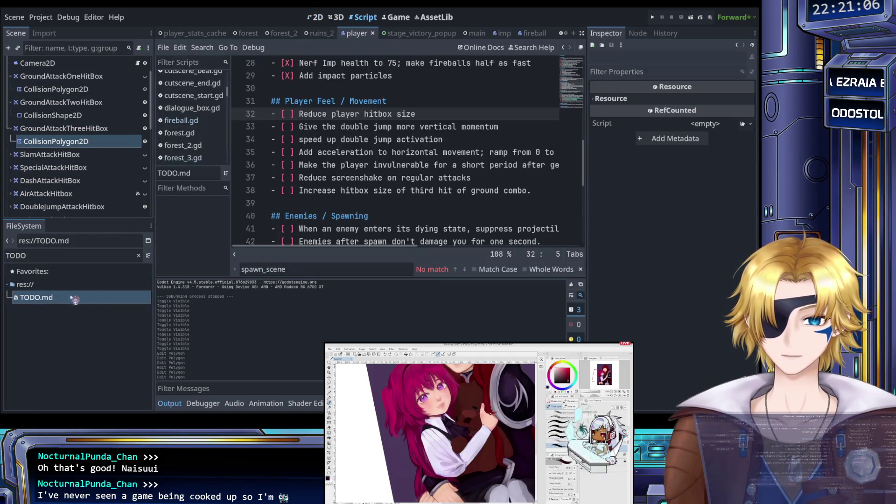
- Mark 'Increase hitbox size of third hit of ground combo' as [X] in TODO.md
click(338, 202)
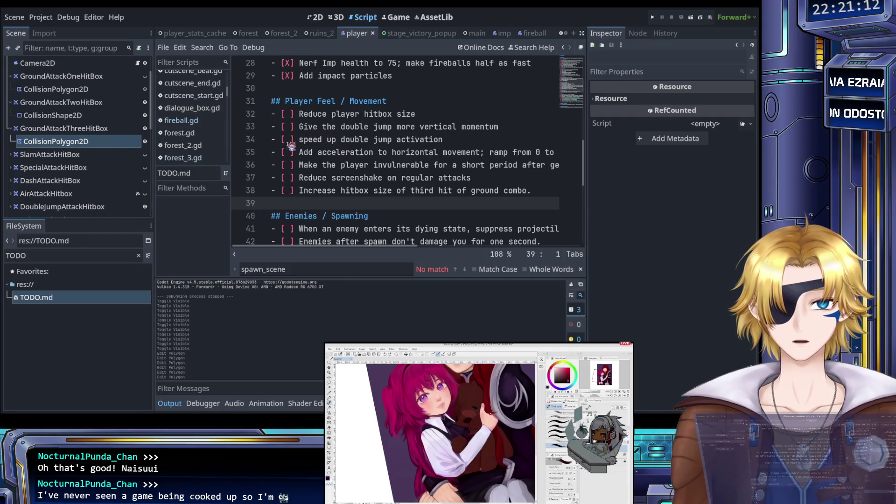
click(285, 190)
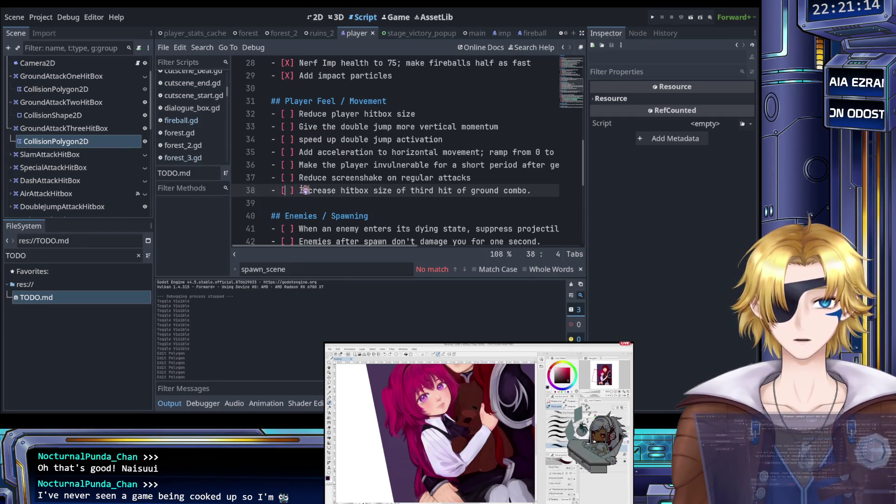
text(X)
key(Delete)
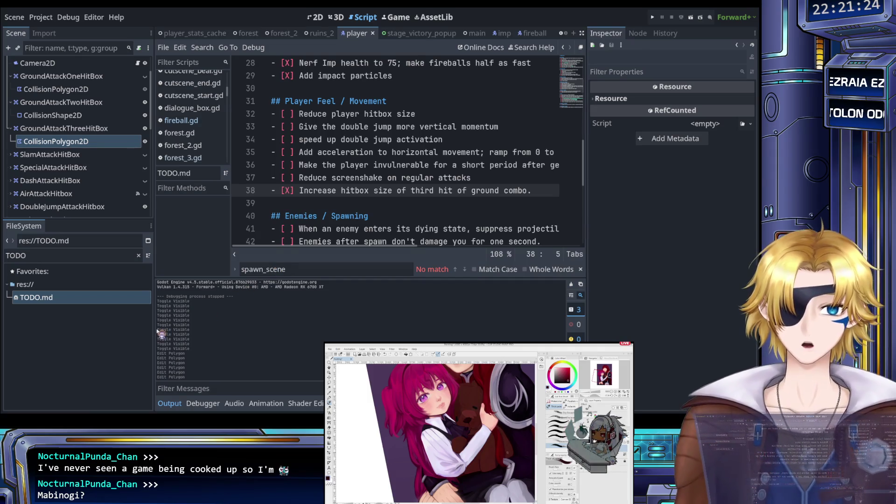
click(39, 254)
double_click(39, 254)
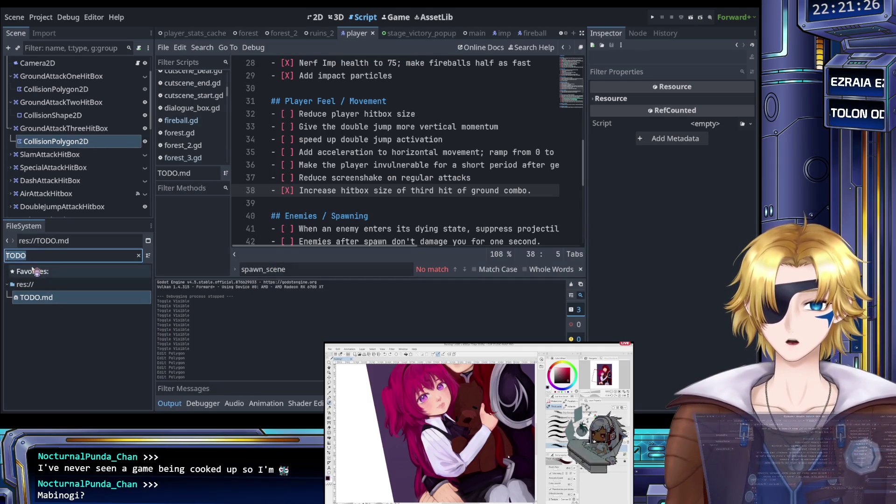
- Filter the FileSystem by 'player' and open player.gd at line 133
key(BackSpace)
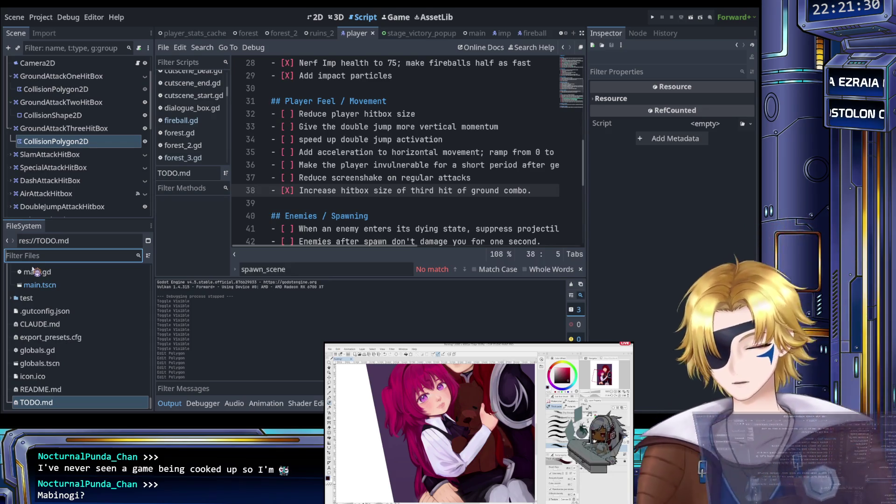
text(player)
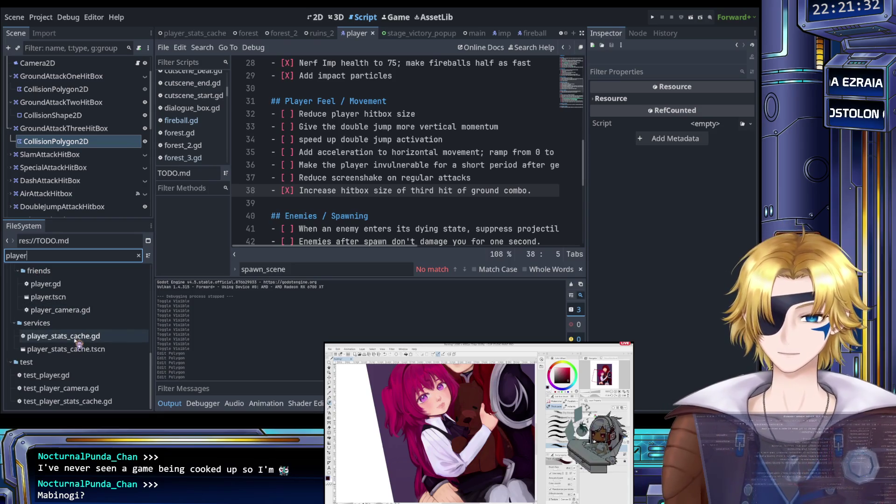
scroll(70, 360, up, 3)
double_click(65, 356)
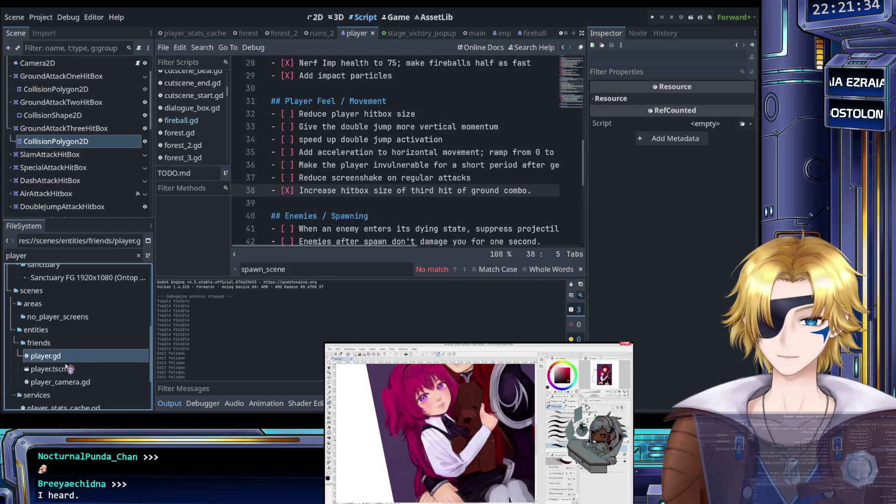
click(60, 369)
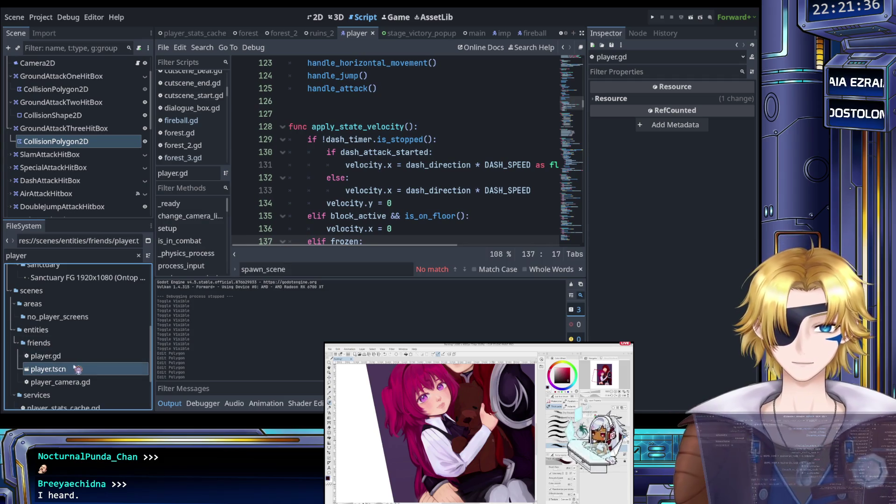
double_click(74, 356)
click(329, 191)
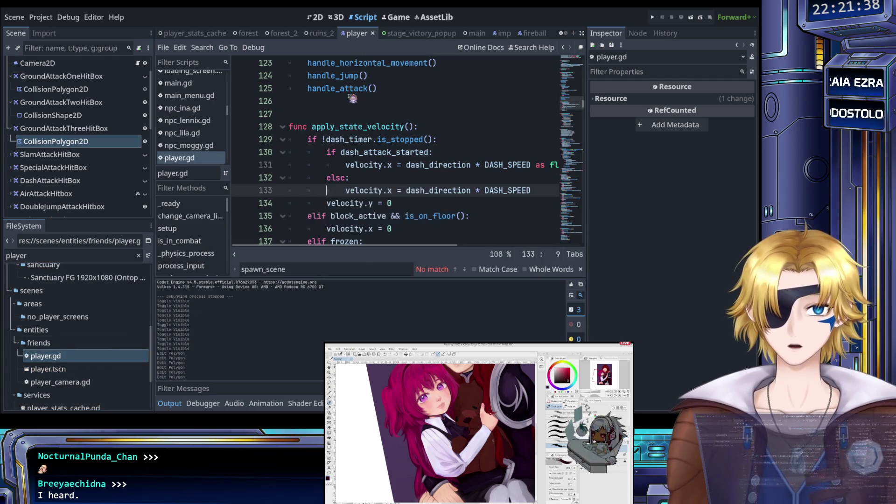
- Show the player scene in the 2D view, adjusting the zoom
click(317, 17)
scroll(390, 142, up, 3)
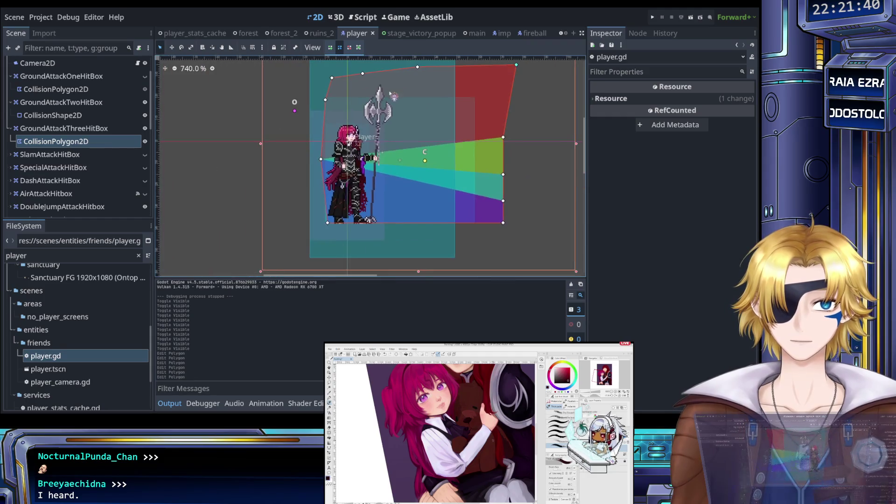
scroll(390, 142, down, 4)
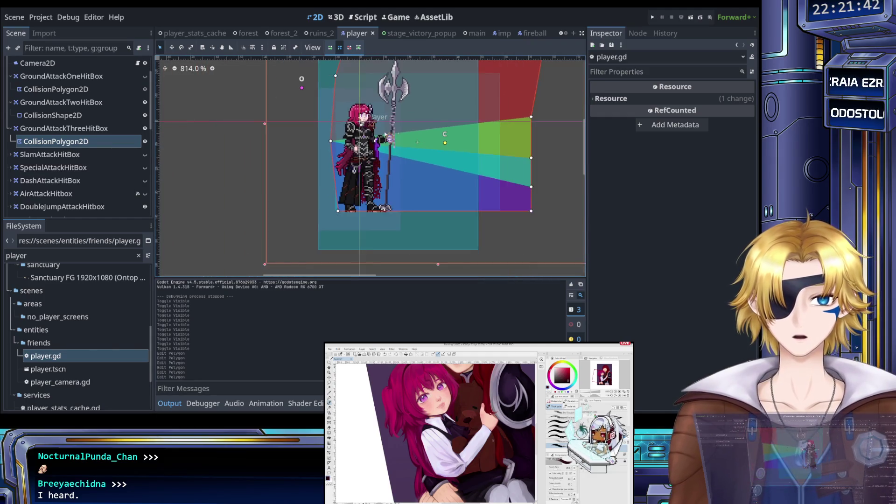
scroll(61, 139, down, 3)
scroll(60, 139, down, 10)
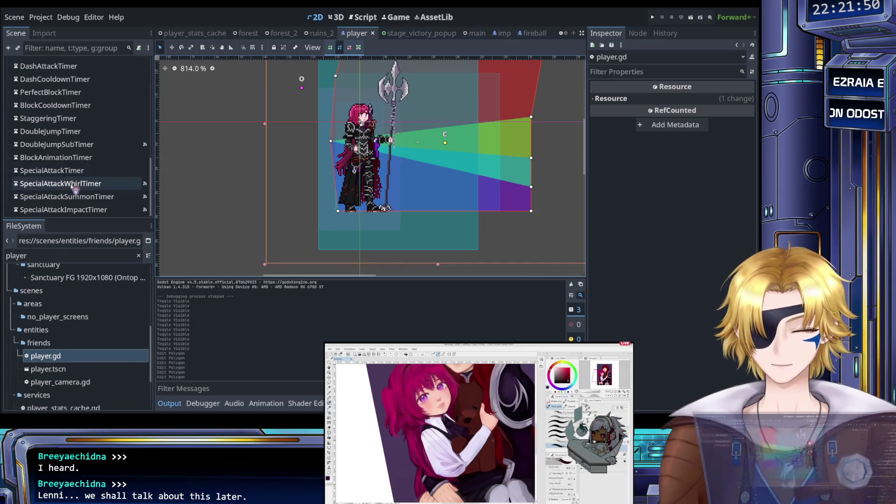
scroll(79, 205, up, 10)
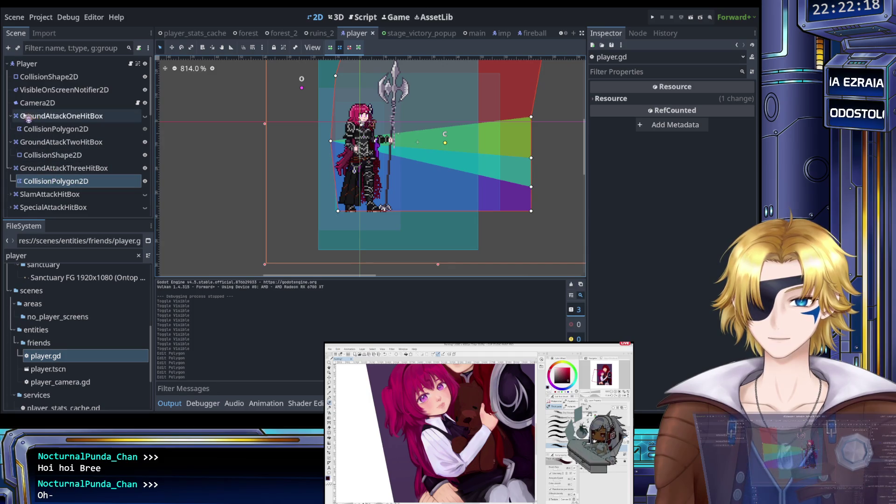
- Collapse the three GroundAttack hitbox nodes, inspect VisibleOnScreenNotifier2D, and return to player.gd
click(10, 116)
click(10, 128)
click(11, 142)
click(51, 90)
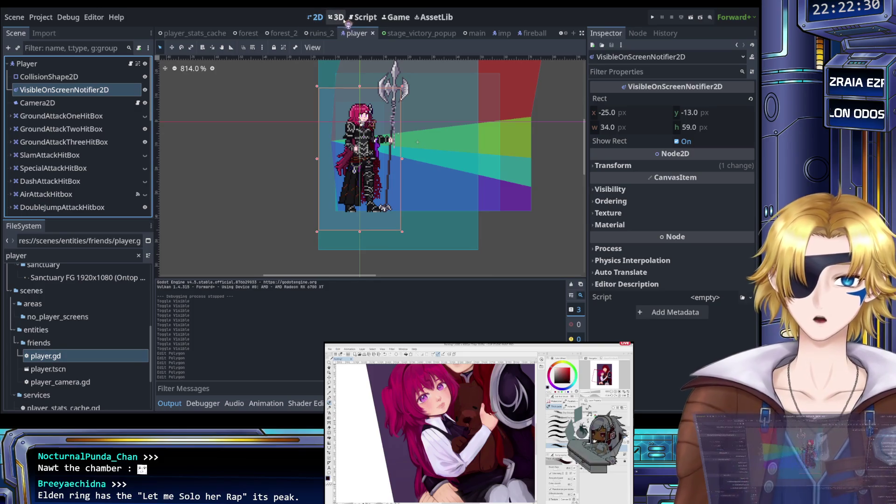
click(364, 18)
- Read through player.gd from start_air_swing down to the take_damage function
scroll(378, 129, up, 2)
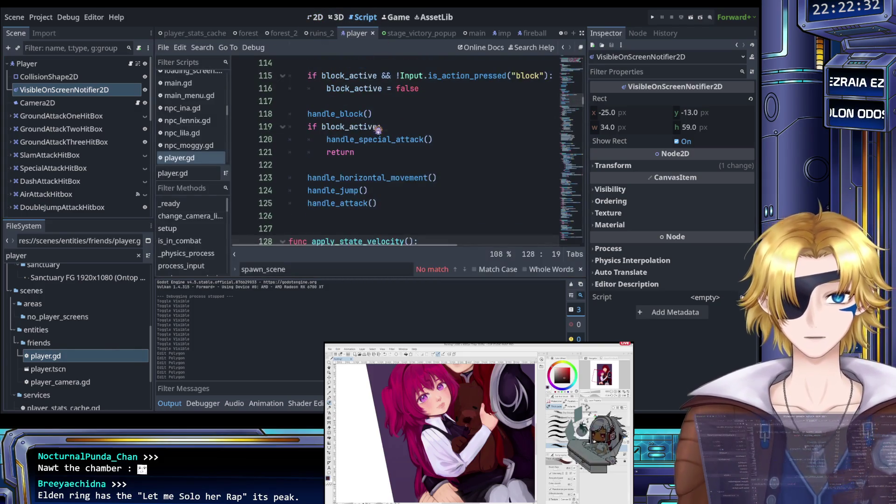
scroll(377, 130, up, 3)
scroll(373, 179, down, 4)
scroll(373, 179, down, 20)
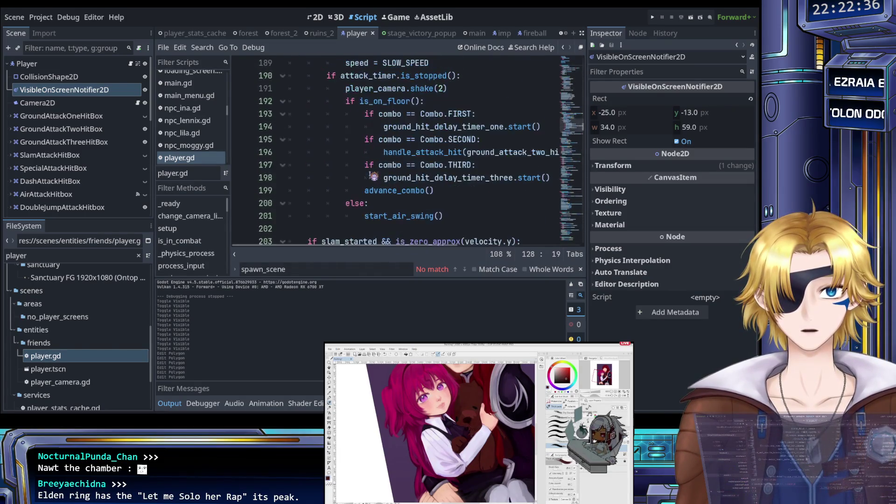
scroll(374, 176, down, 5)
scroll(374, 176, up, 4)
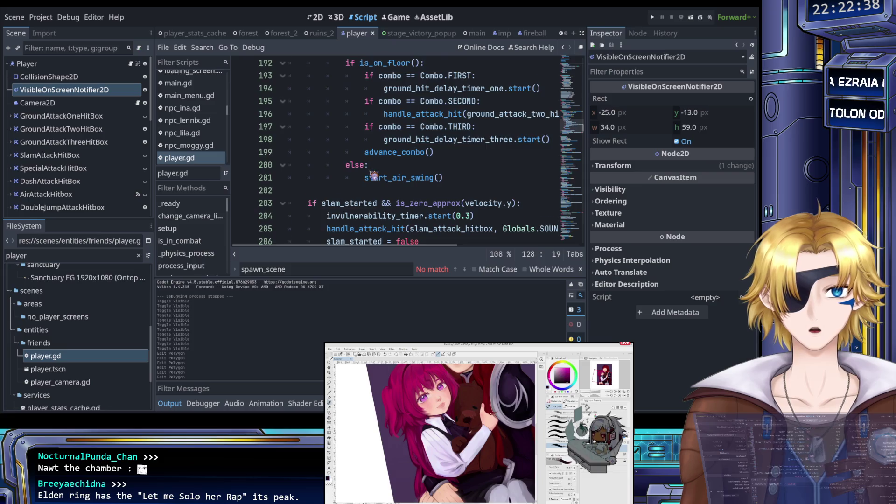
scroll(374, 175, down, 7)
scroll(374, 176, up, 3)
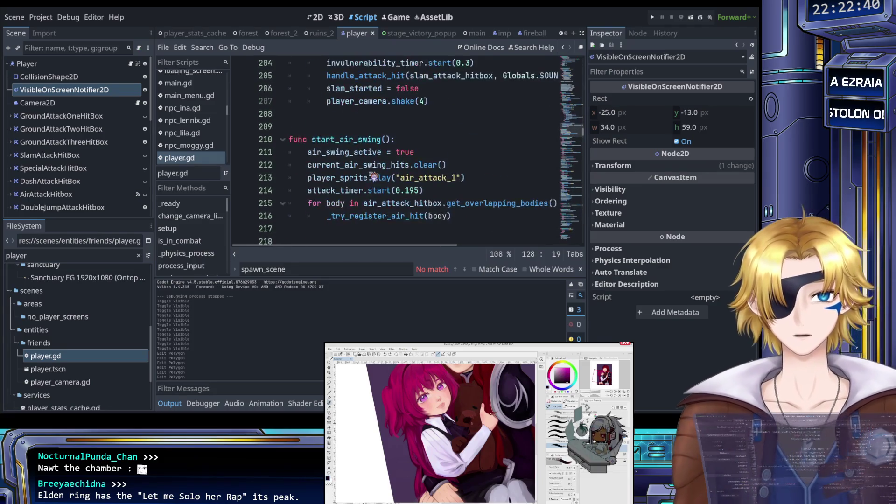
click(349, 152)
scroll(349, 153, down, 9)
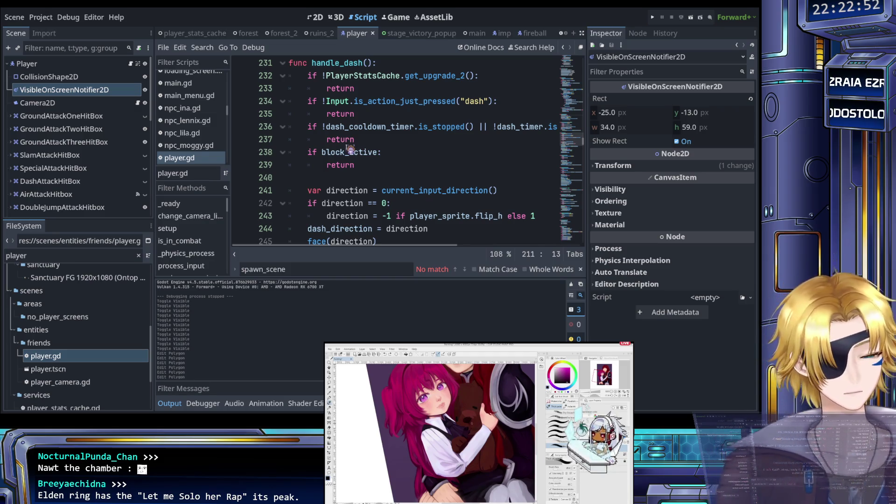
scroll(349, 143, down, 4)
scroll(350, 141, down, 3)
scroll(351, 140, up, 3)
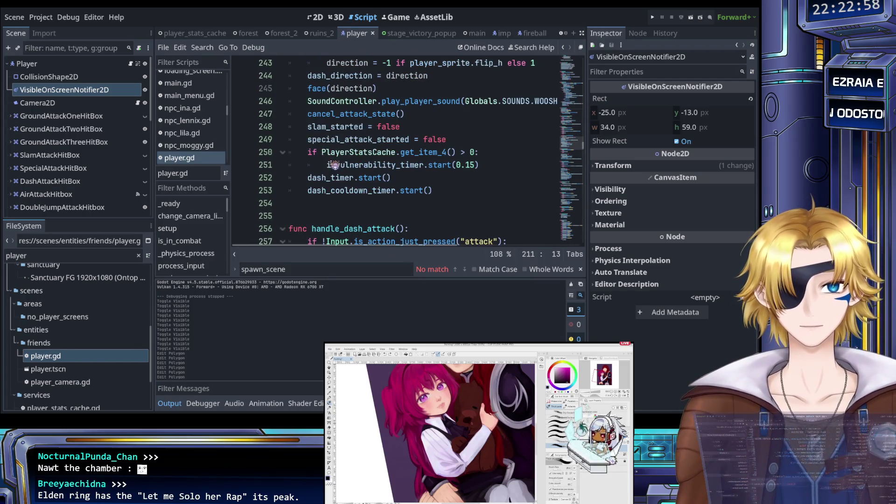
scroll(333, 165, down, 10)
scroll(334, 162, down, 5)
scroll(334, 163, down, 10)
scroll(334, 162, down, 15)
scroll(335, 163, down, 7)
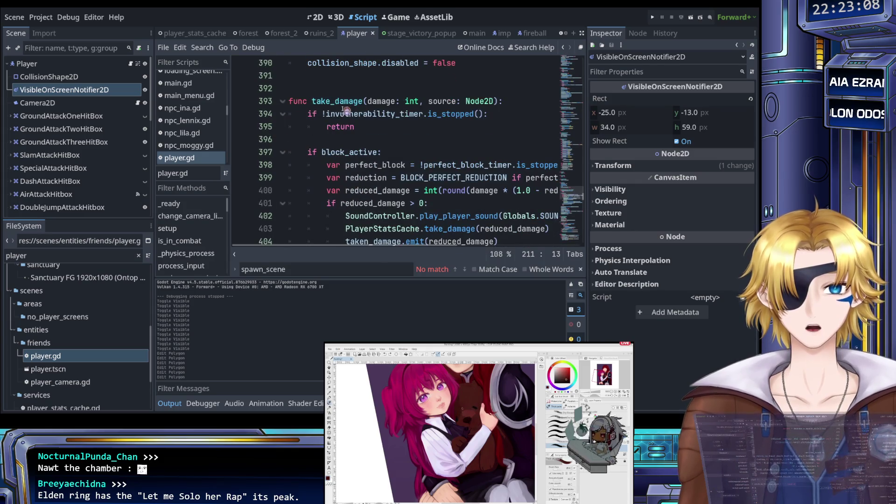
click(341, 101)
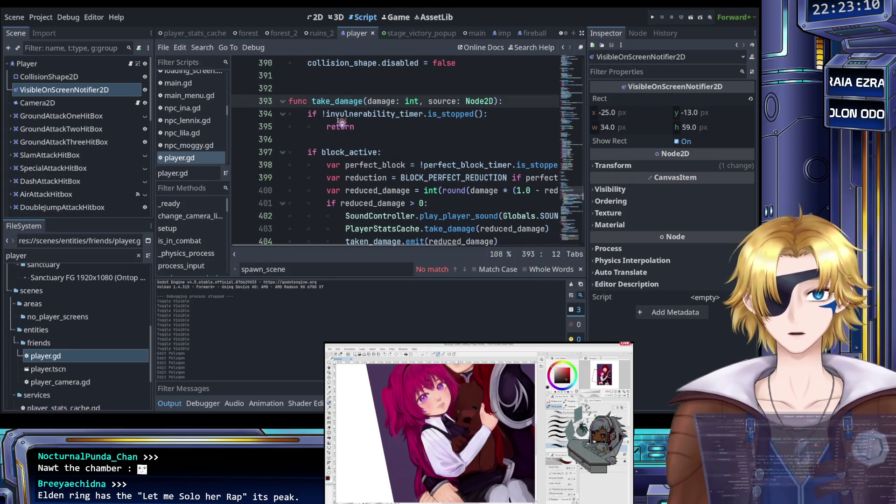
- Search the script for 'take_damage' and step through all six matches
key(ctrl+f)
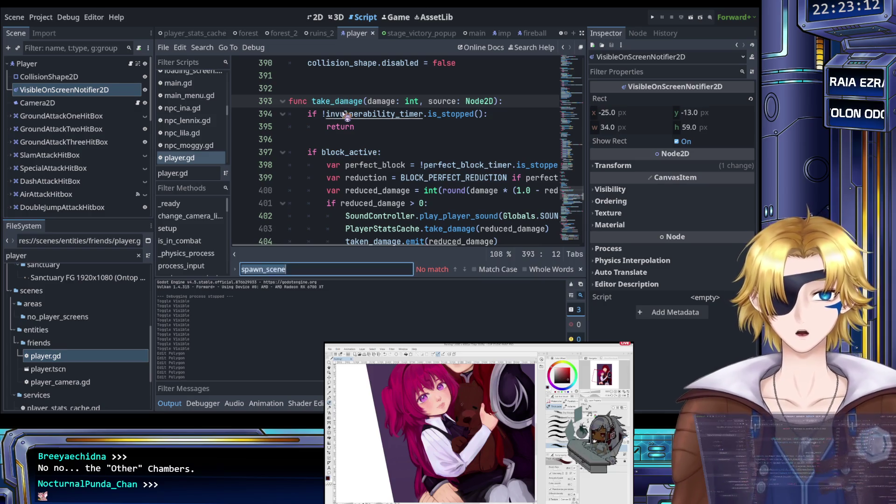
text(take_damage)
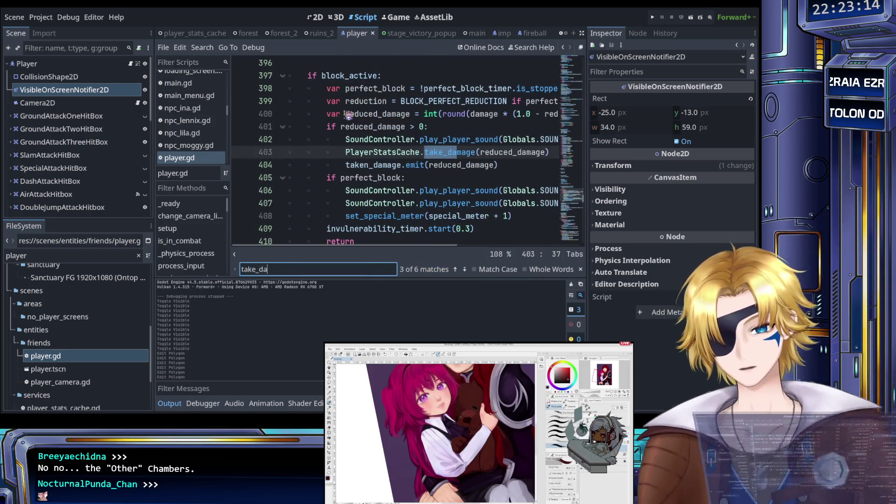
click(454, 270)
click(455, 270)
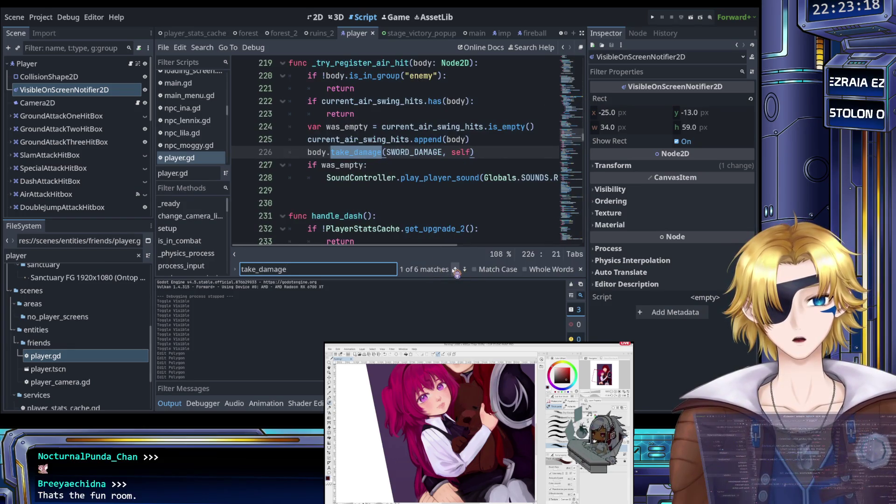
scroll(436, 232, up, 1)
click(399, 190)
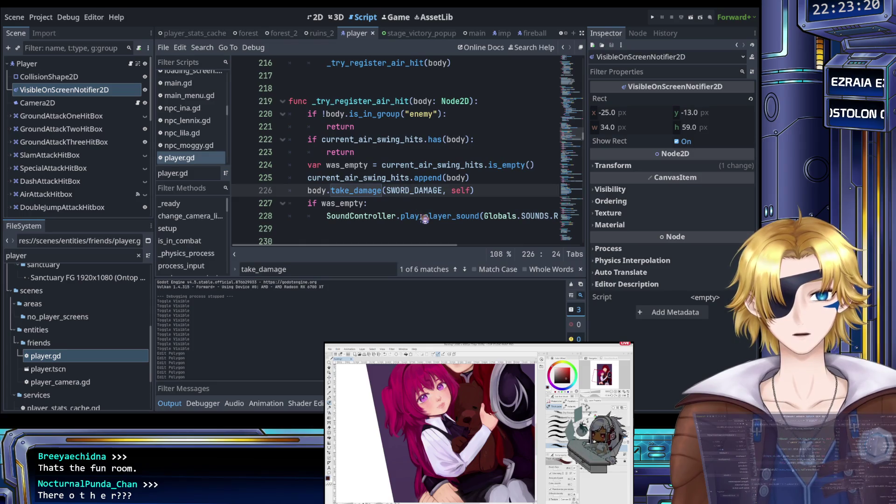
click(465, 270)
click(465, 270)
click(464, 270)
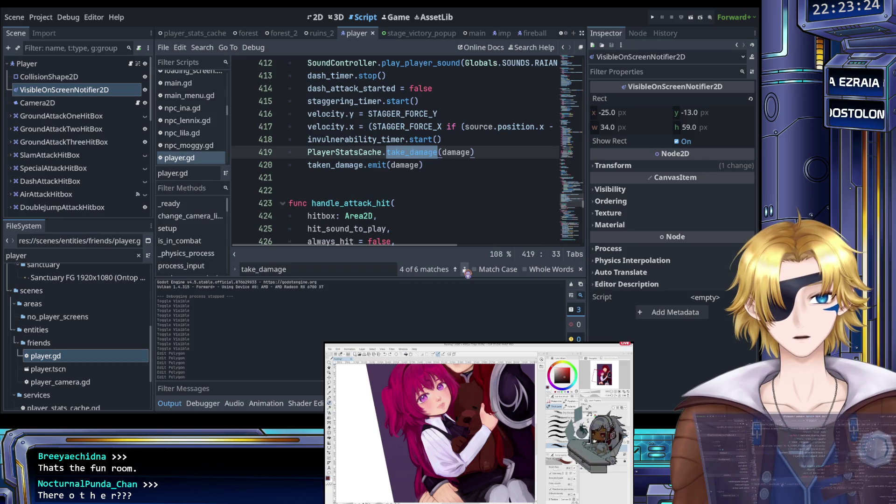
click(455, 270)
click(464, 270)
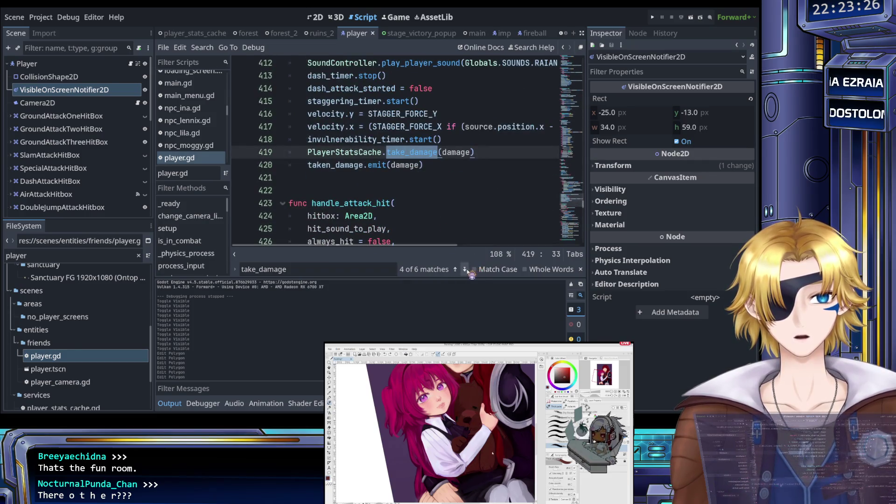
click(464, 269)
scroll(450, 227, up, 3)
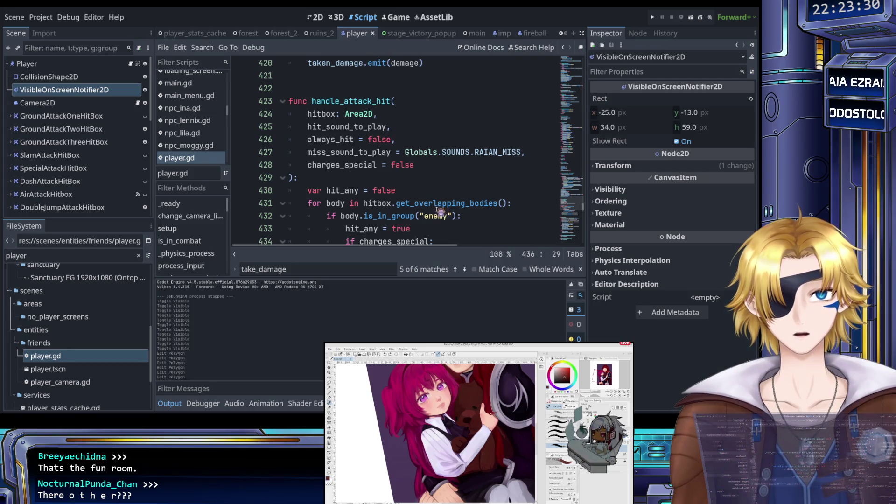
scroll(439, 210, down, 2)
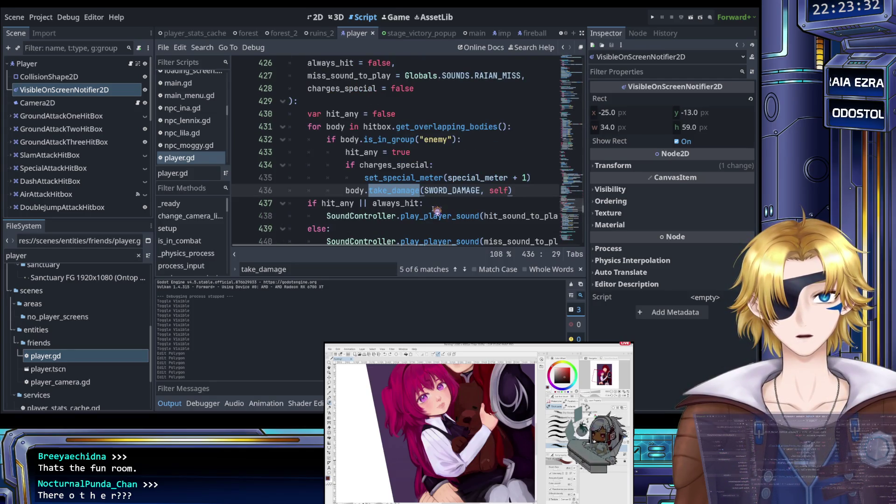
click(464, 269)
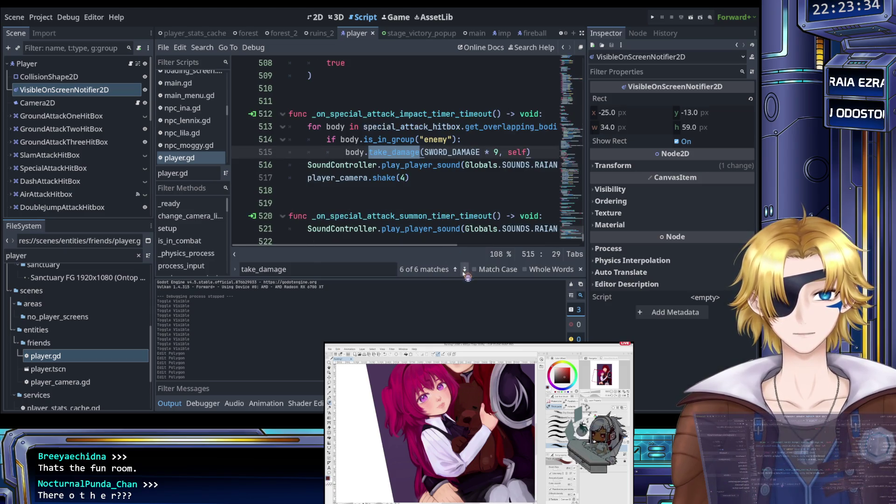
- Close the search bar and save the player scene
key(Escape)
click(420, 181)
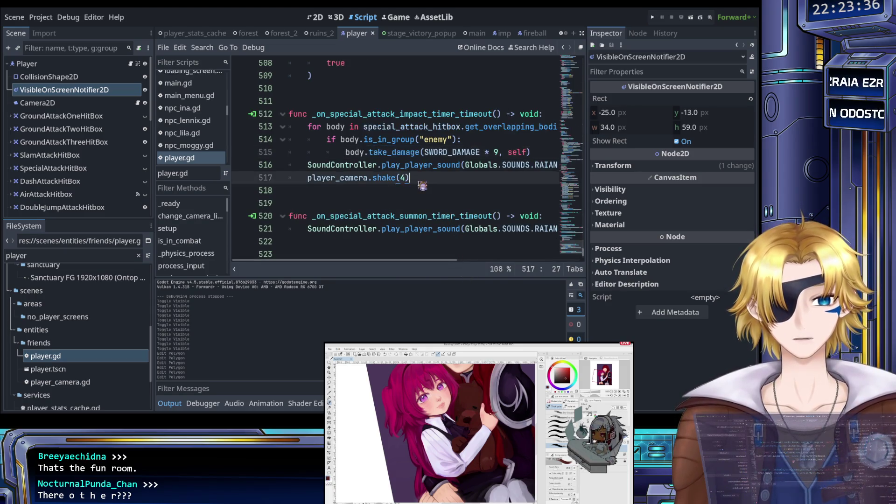
key(ctrl+s)
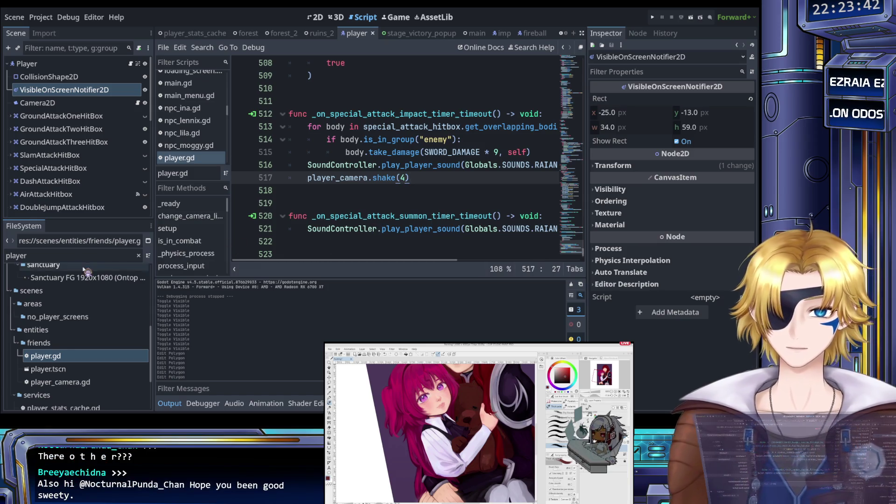
click(5, 258)
- Filter the FileSystem for 'slime' and open slime.tscn with its slime.gd script
text(slime)
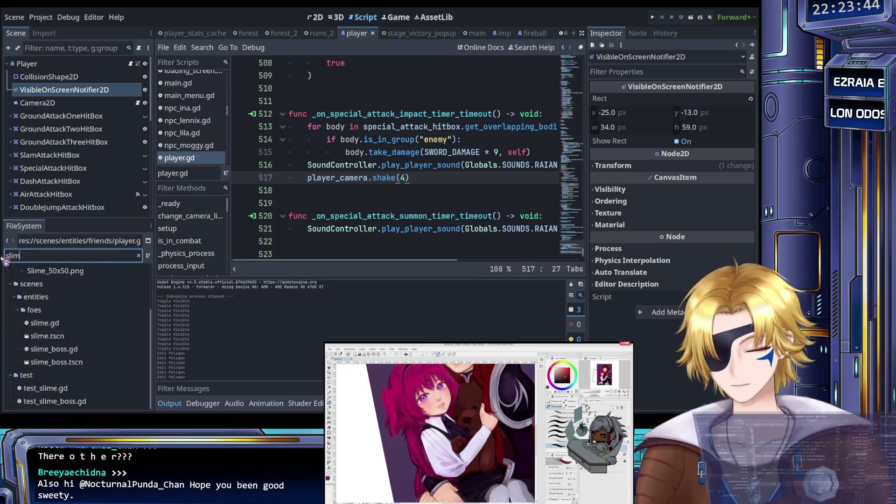
click(54, 324)
double_click(47, 336)
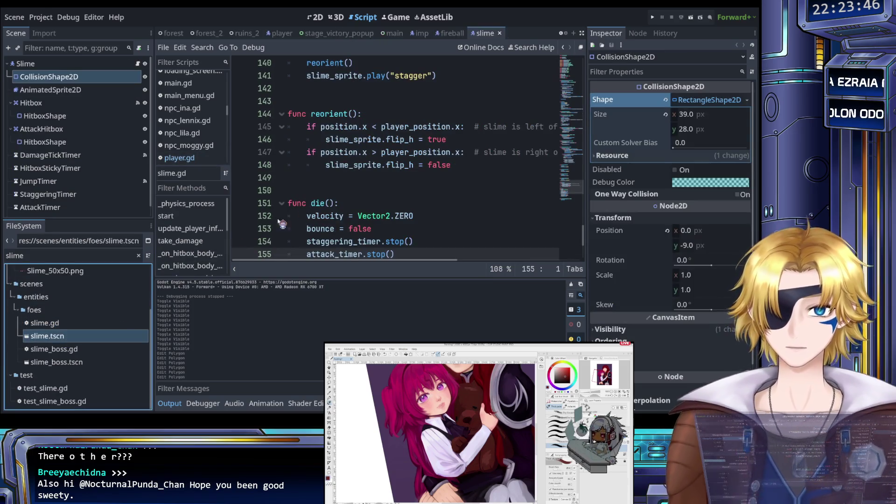
click(327, 179)
scroll(335, 198, up, 3)
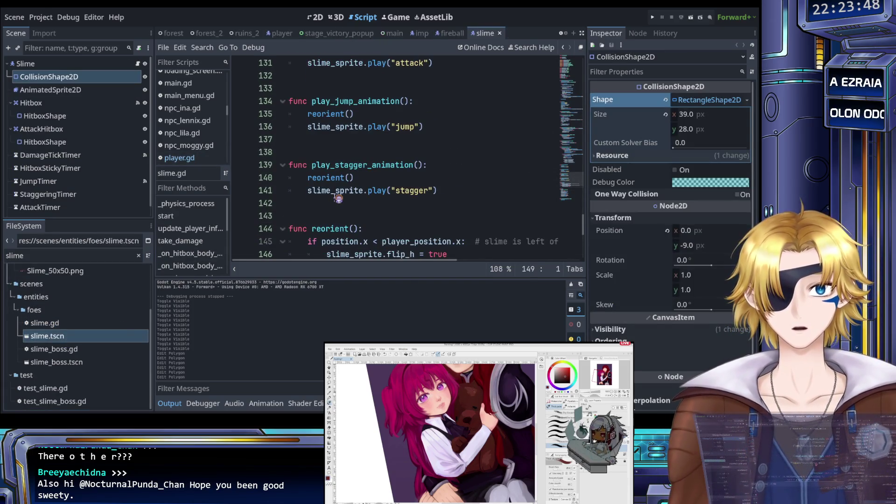
scroll(338, 198, up, 3)
- Search slime.gd for 'take_da' and inspect the hitbox damage code
key(ctrl+f)
text(take_da)
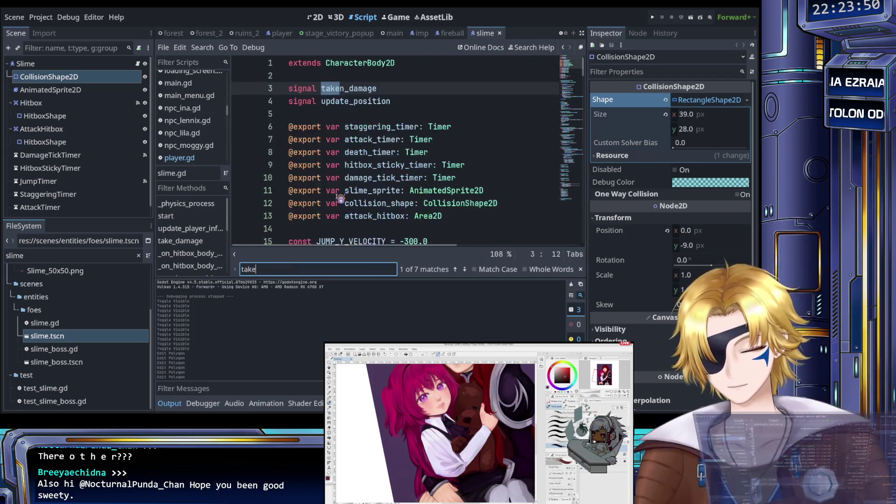
click(464, 270)
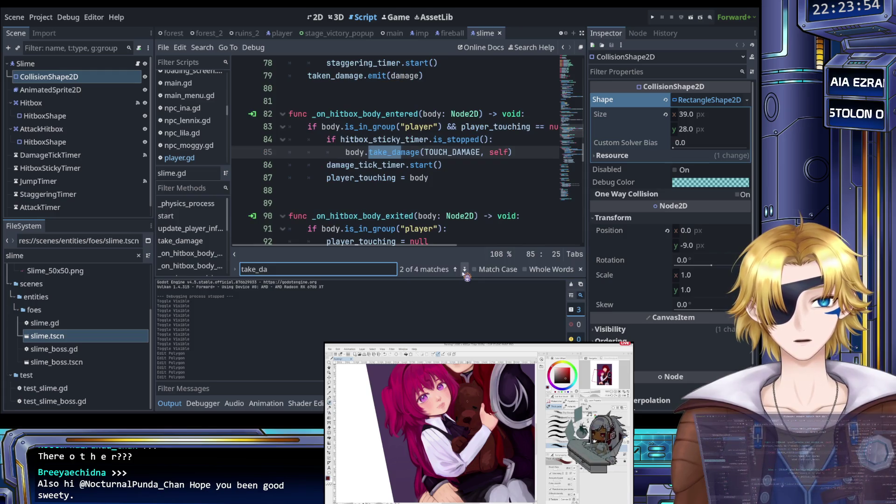
key(Escape)
click(425, 139)
scroll(418, 153, right, 1)
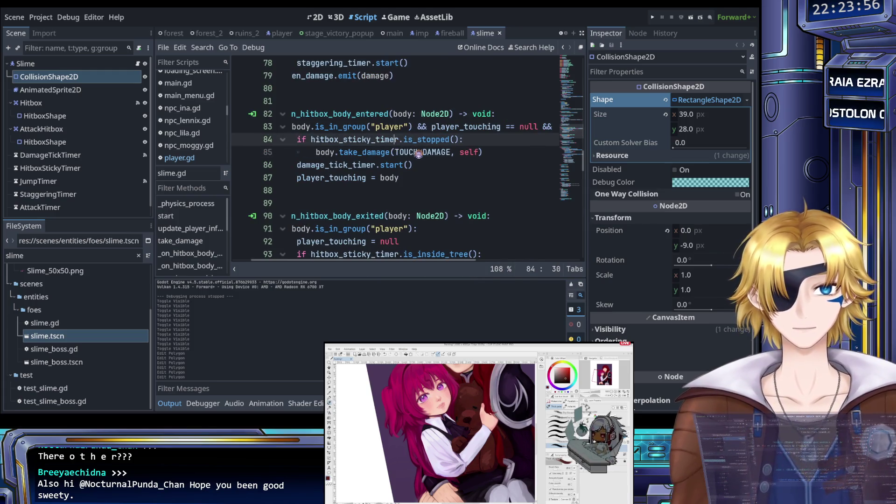
scroll(418, 153, left, 1)
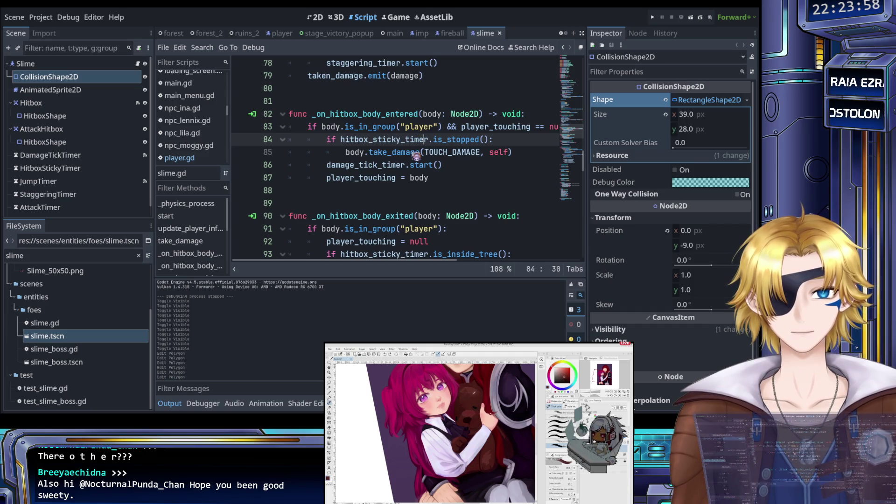
scroll(415, 157, right, 1)
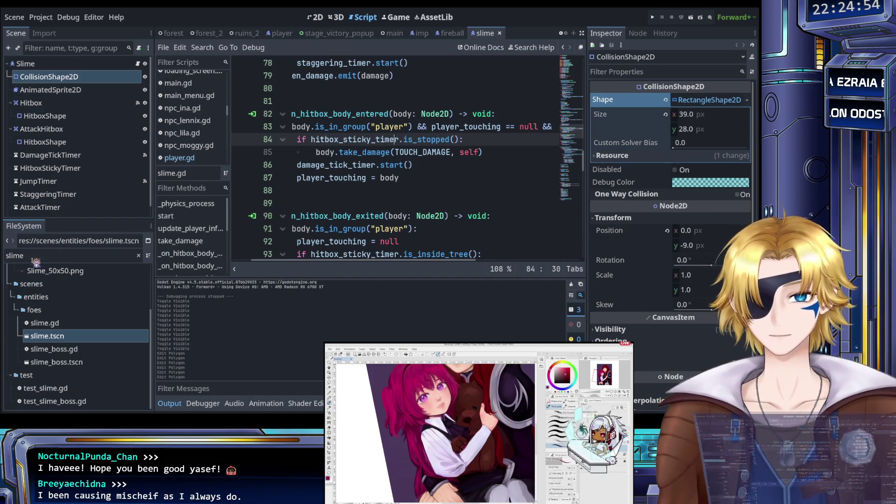
- Change the FileSystem filter to 'player' and review the slime script's player_touching code
click(6, 256)
text(player)
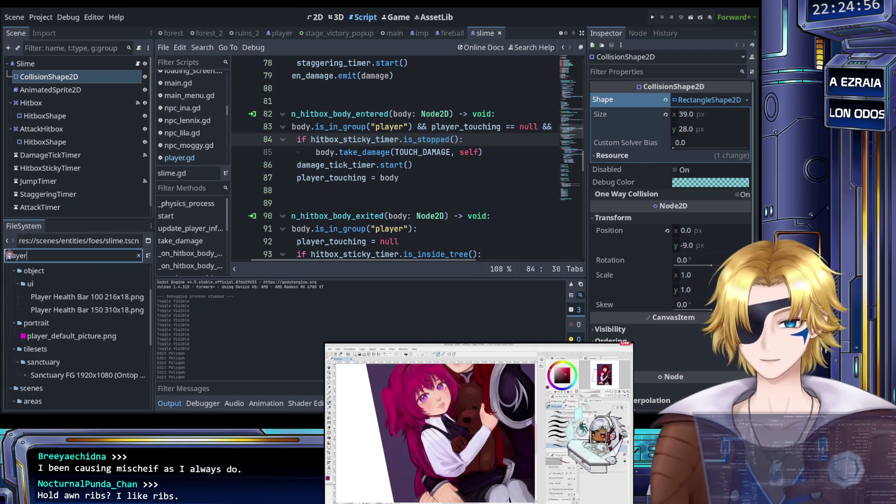
scroll(78, 369, down, 3)
scroll(78, 368, down, 3)
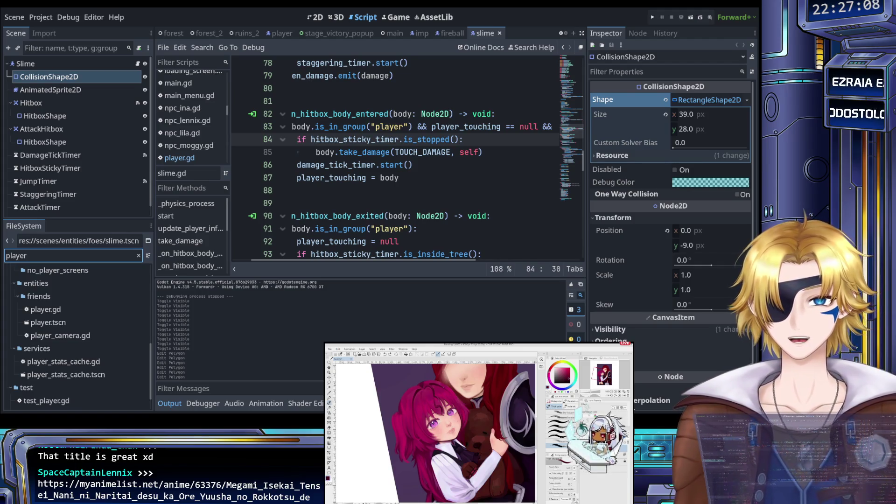
click(371, 178)
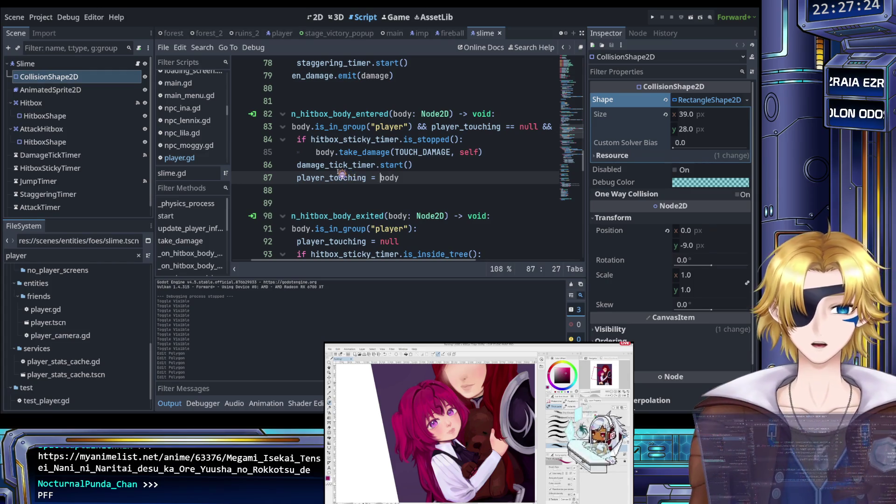
scroll(316, 178, down, 2)
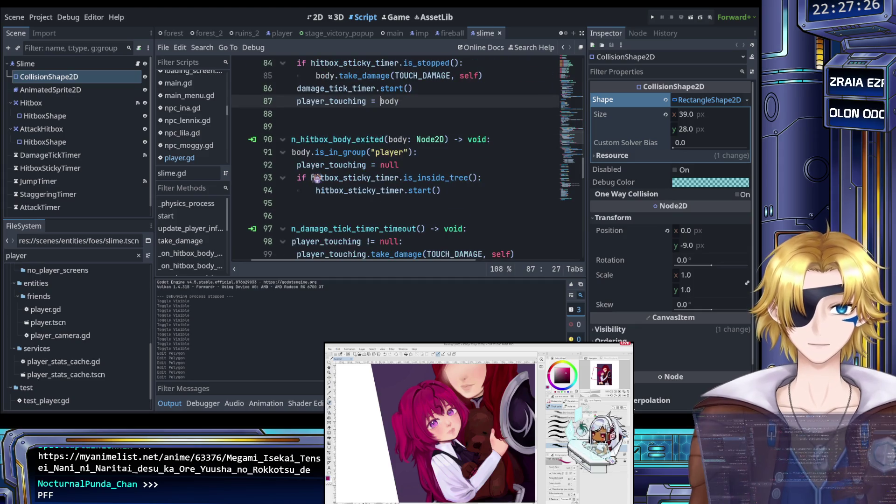
scroll(317, 177, up, 2)
scroll(327, 205, left, 2)
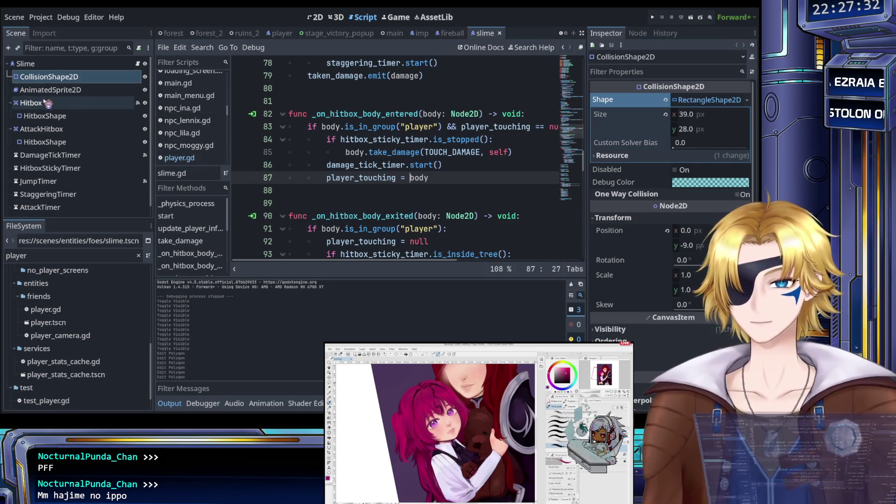
click(315, 19)
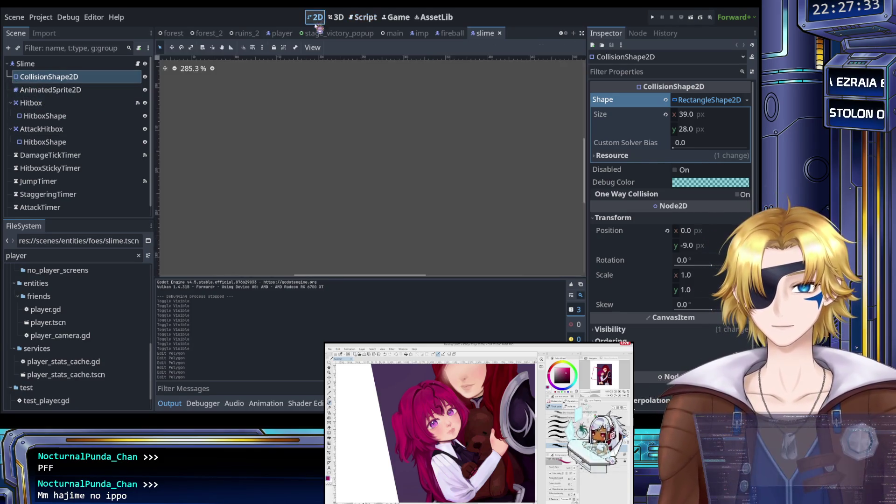
- Select the Slime root, open player.tscn, and select the Player root node
click(46, 65)
drag(42, 259, 5, 262)
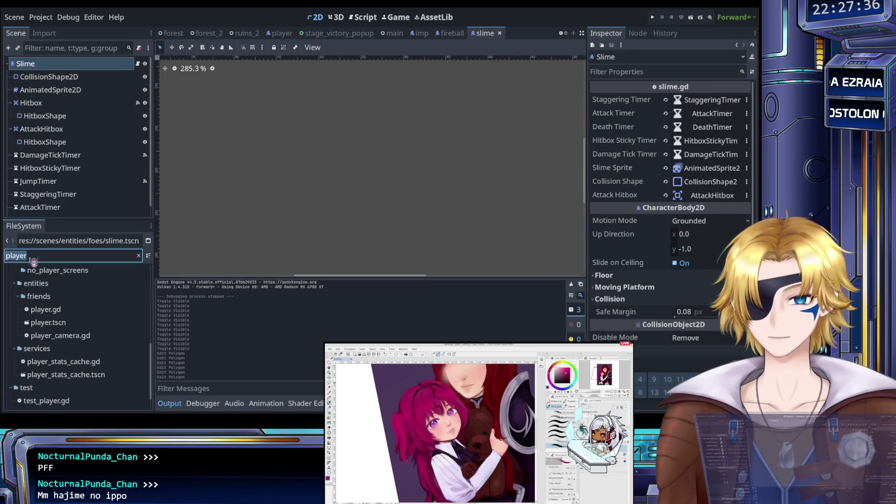
double_click(47, 309)
double_click(48, 322)
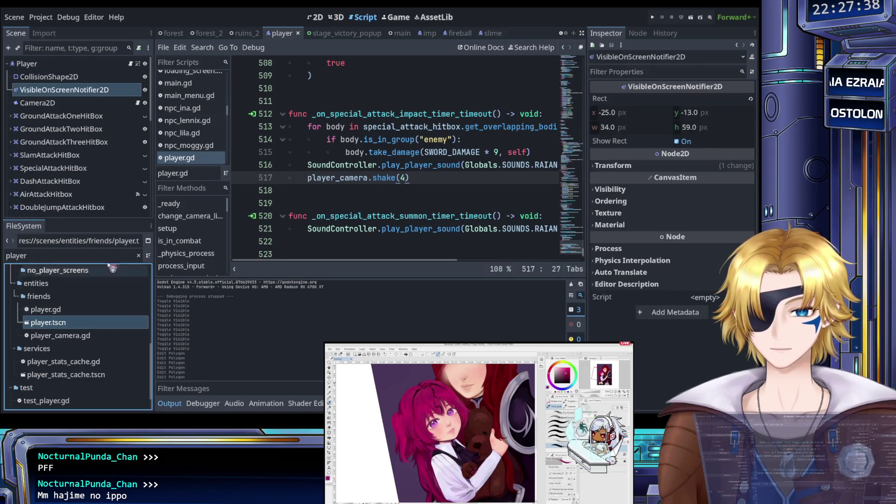
click(68, 65)
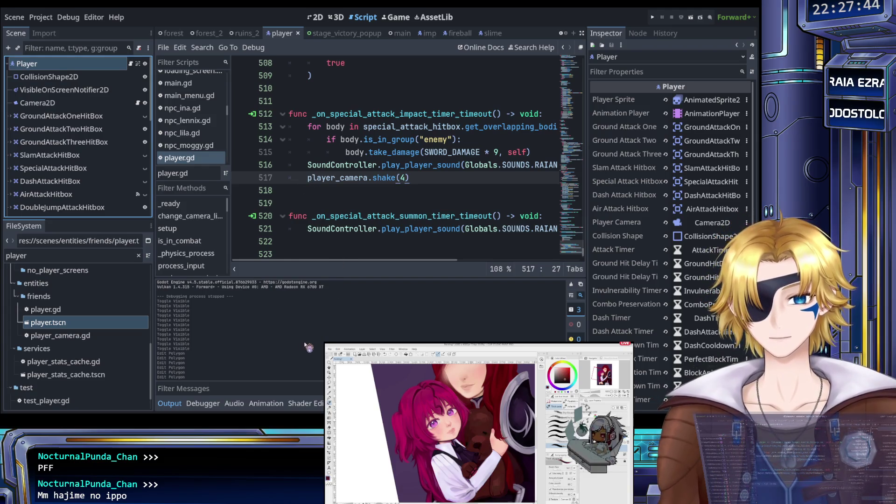
key(Return)
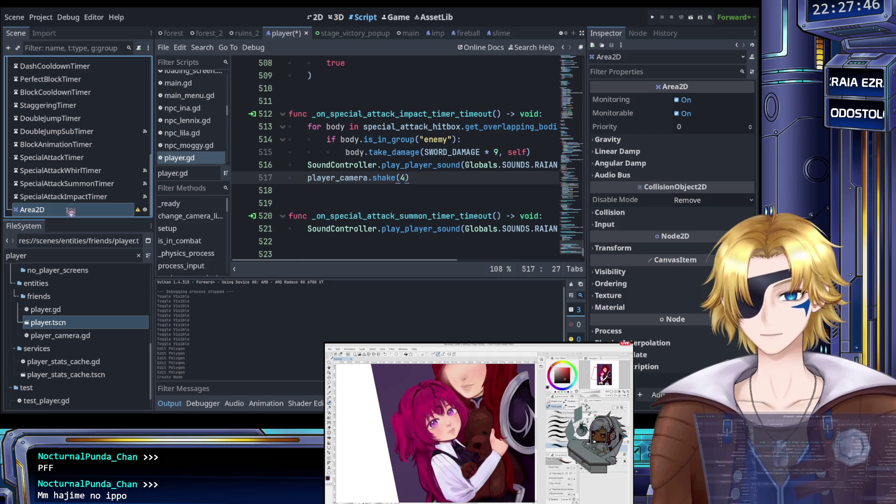
- Rename the new Area2D to 'Hurtbox' and move it up beside the attack hitbox nodes
double_click(5, 206)
text(Hurtbox)
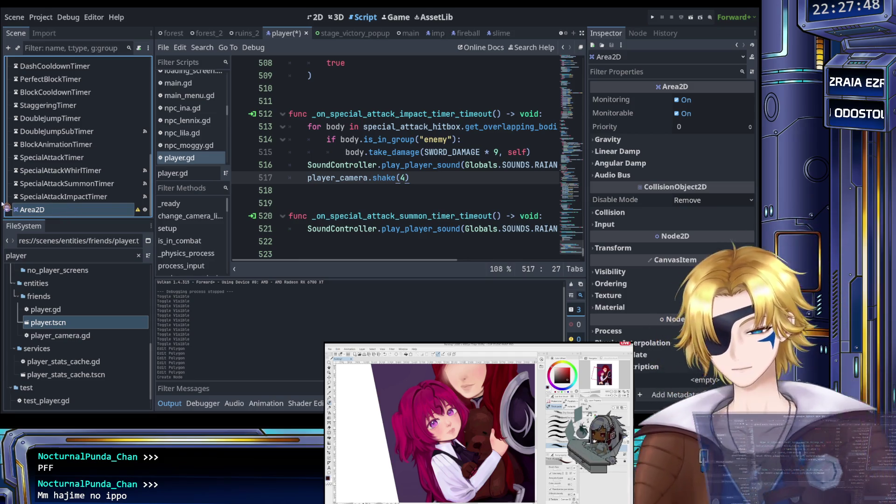
key(Return)
mouse_move(36, 210)
mouse_down()
mouse_move(61, 174)
mouse_move(56, 179)
mouse_up()
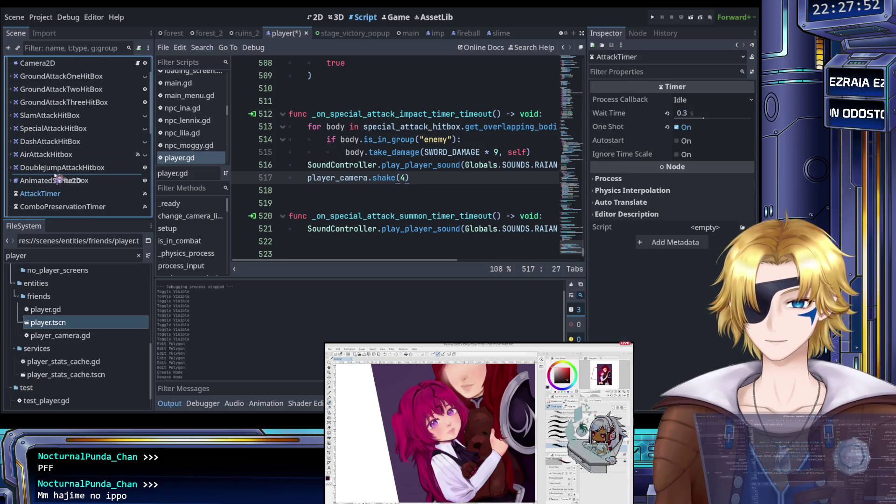
mouse_move(56, 168)
mouse_down()
mouse_move(58, 187)
mouse_move(63, 80)
mouse_up()
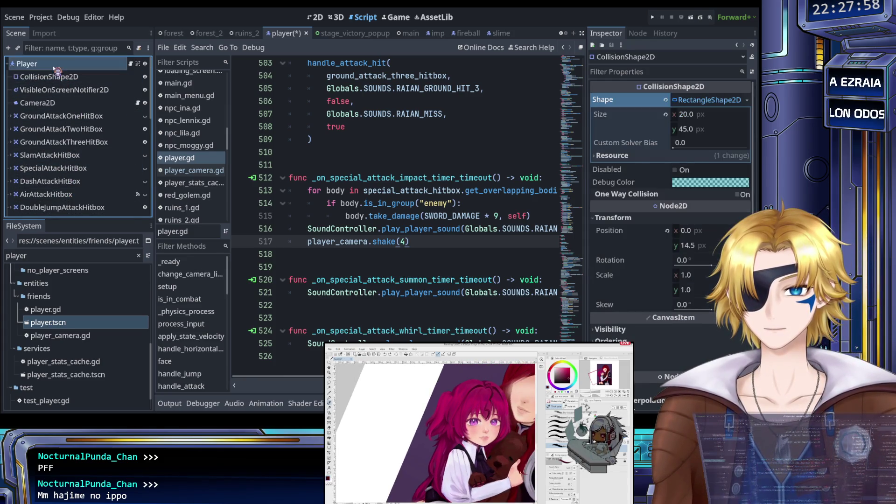
- Check the Player root's signals and properties, then add a CollisionShape2D child to Hurtbox
click(27, 63)
click(637, 33)
click(606, 33)
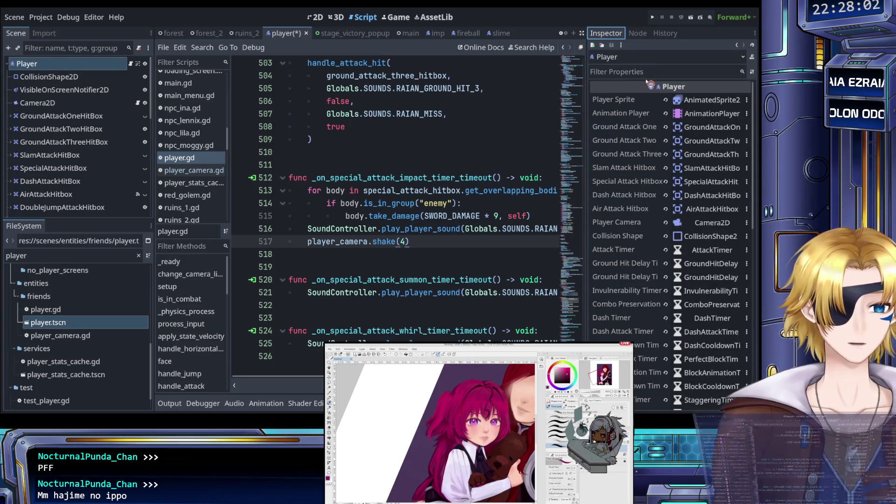
scroll(75, 168, down, 3)
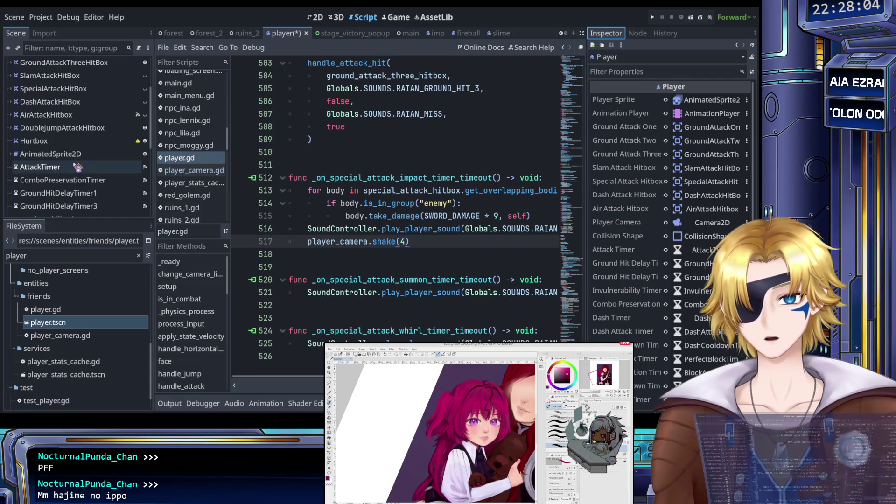
scroll(77, 167, down, 5)
scroll(72, 164, up, 6)
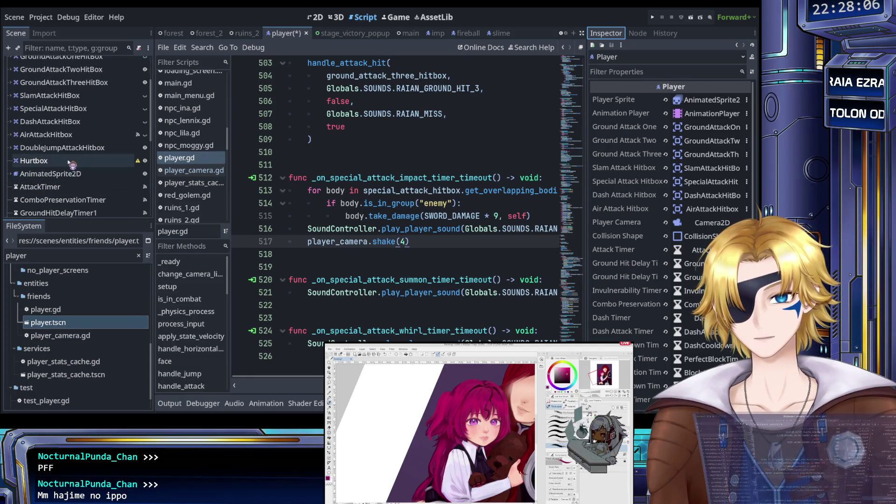
click(73, 162)
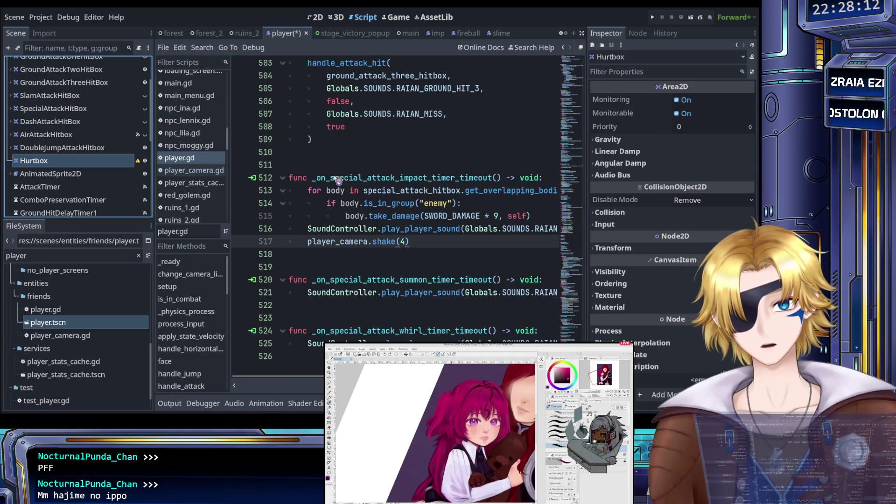
key(Right)
key(Down)
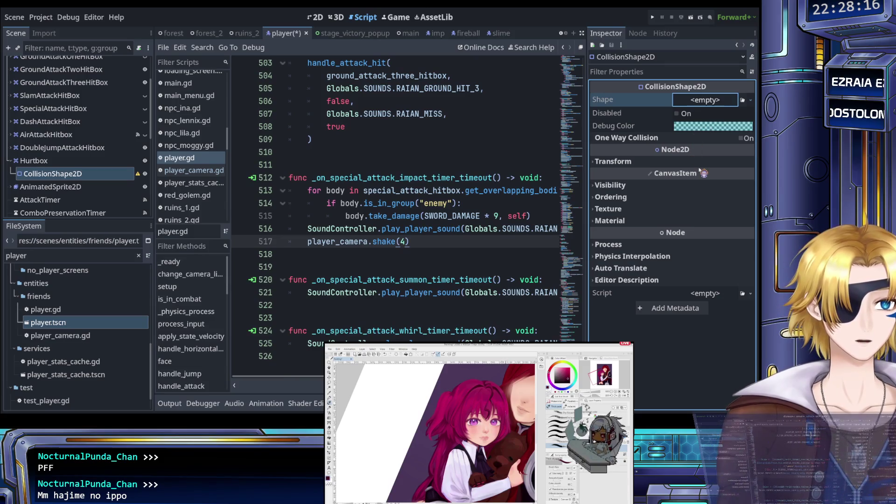
- Assign a RectangleShape2D to the Hurtbox collision shape and drag its edges to fit the sprite
key(ctrl+v)
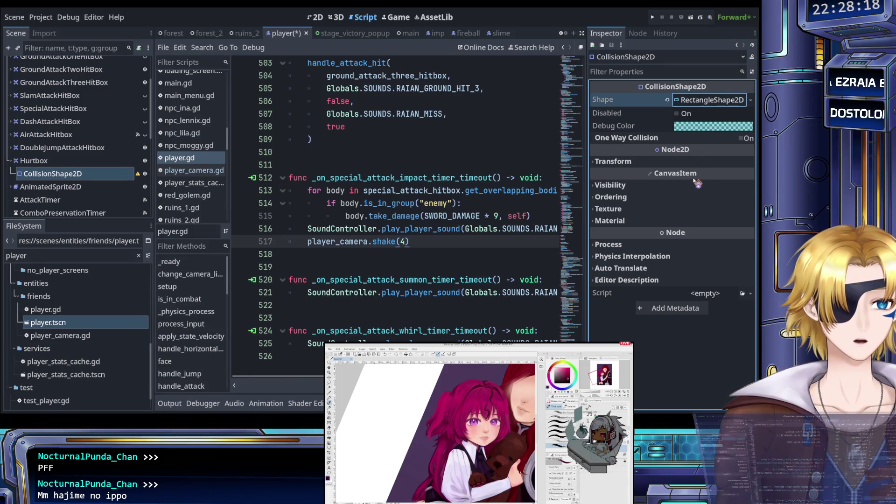
click(315, 17)
scroll(256, 174, up, 5)
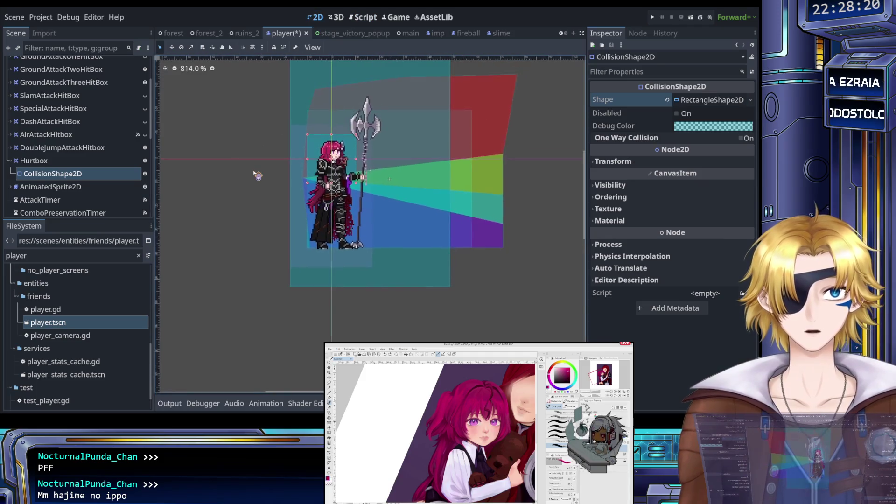
key(Down)
key(Down)
key(Down)
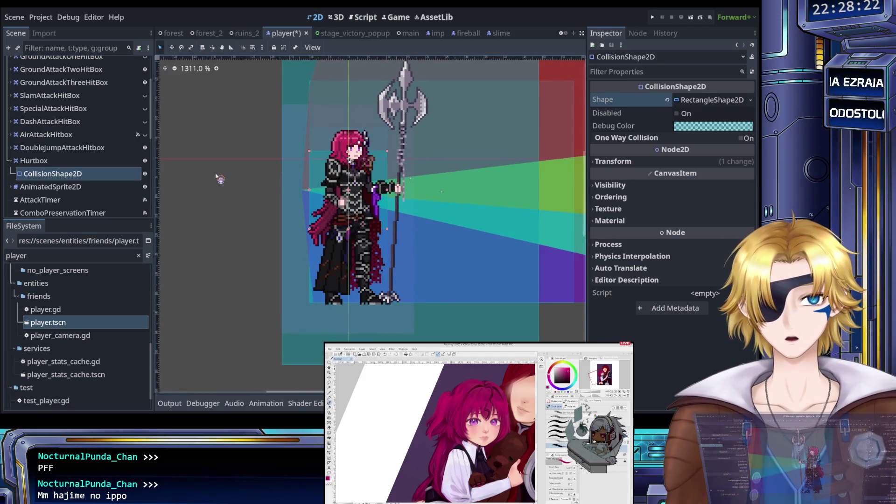
key(Down)
key(Down)
key(Down)
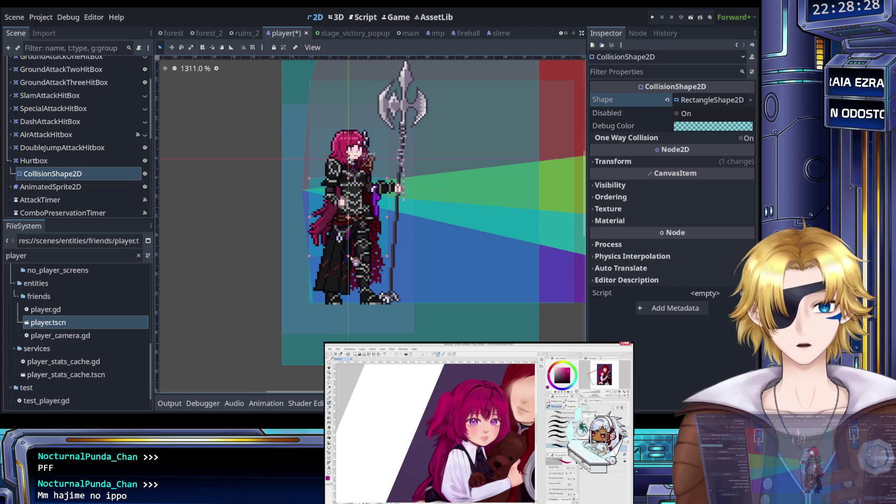
drag(392, 259, 375, 281)
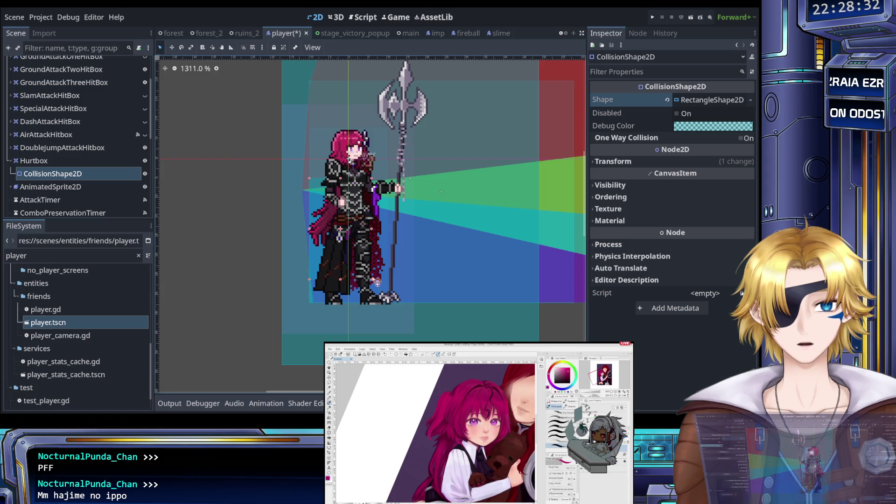
mouse_move(311, 181)
mouse_down()
mouse_move(327, 174)
mouse_move(326, 153)
mouse_up()
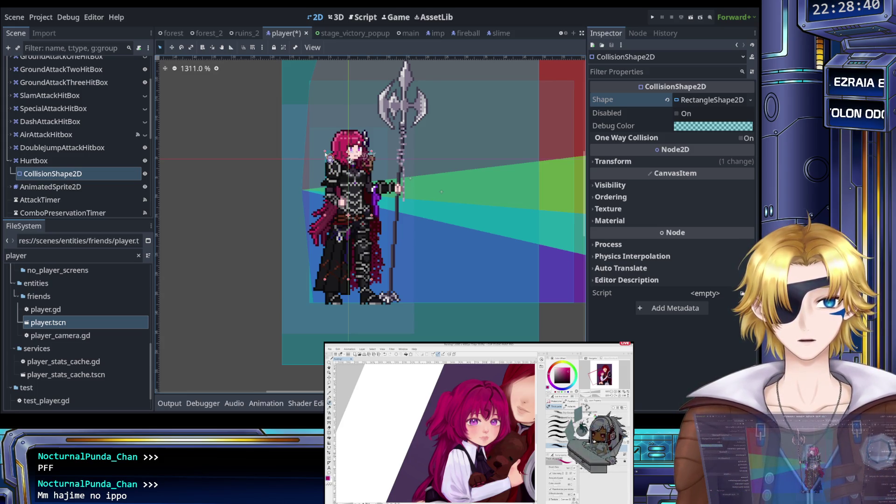